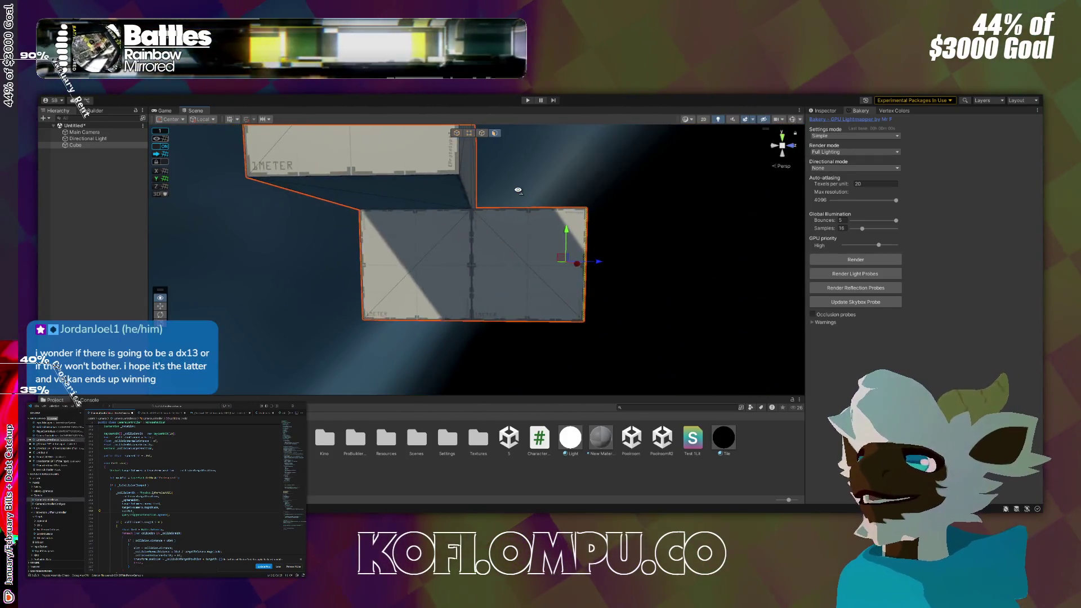
{"action": "key", "text": "d"}
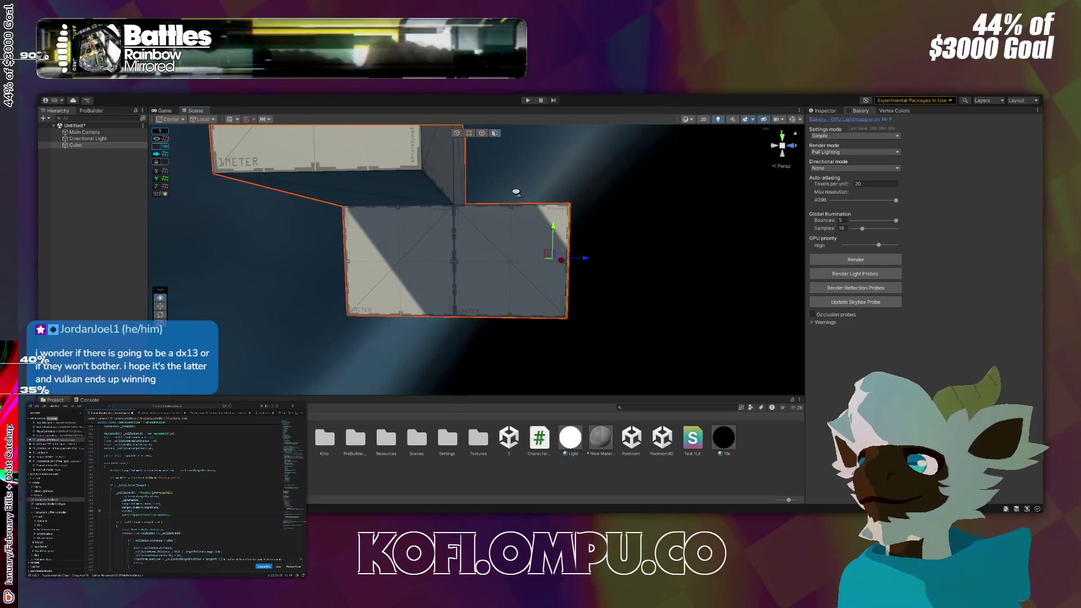
Fly around the blocks in the Scene view, then replace them with a new empty scene (Ctrl+N).
{"action": "key", "text": "a"}
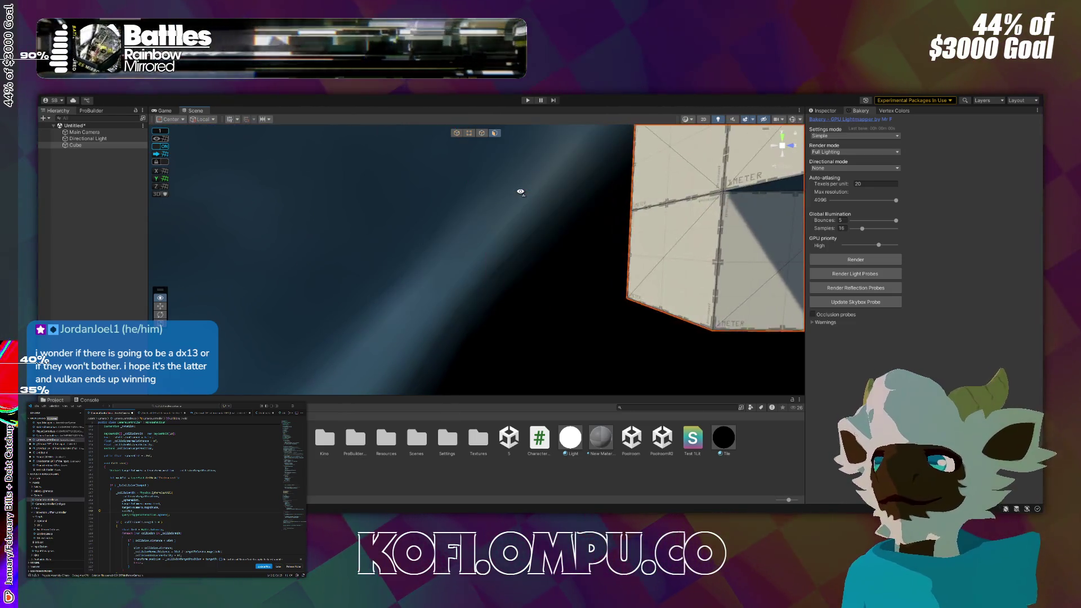
{"action": "key", "text": "d"}
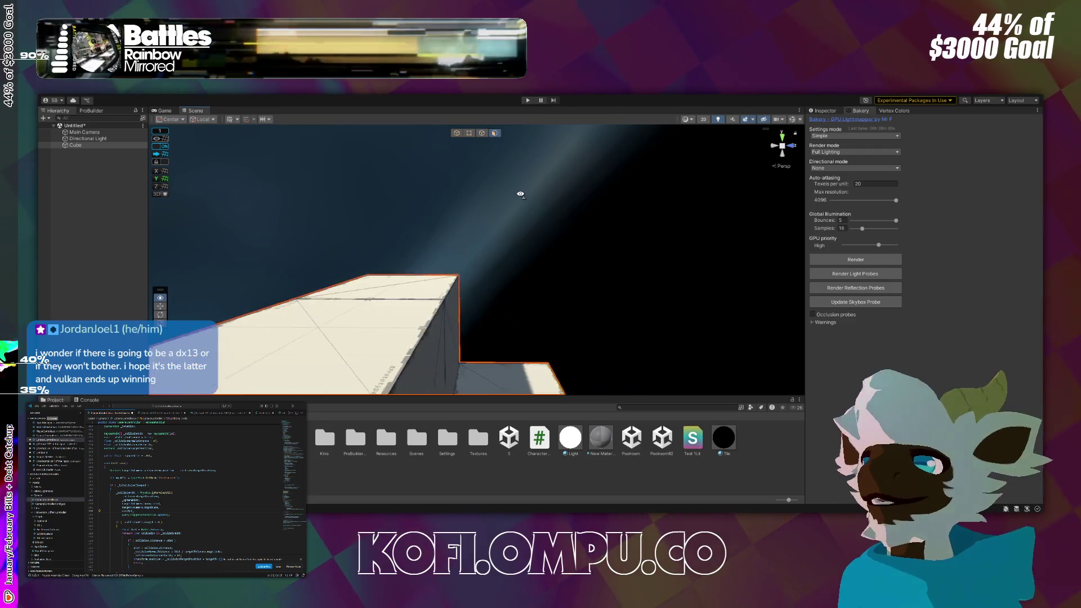
{"action": "key", "text": "s"}
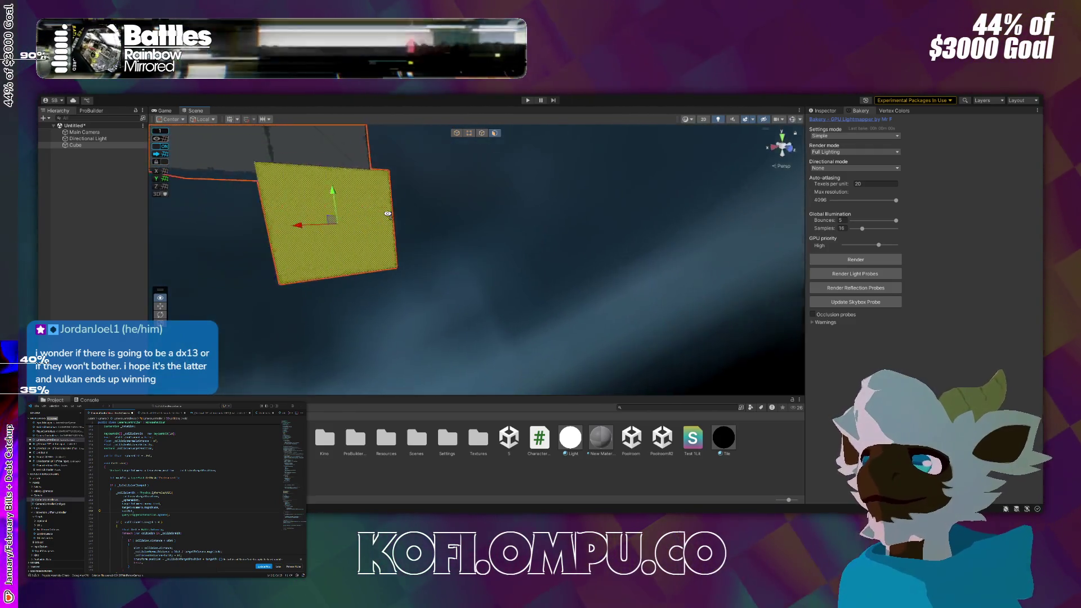
{"action": "key", "text": "w"}
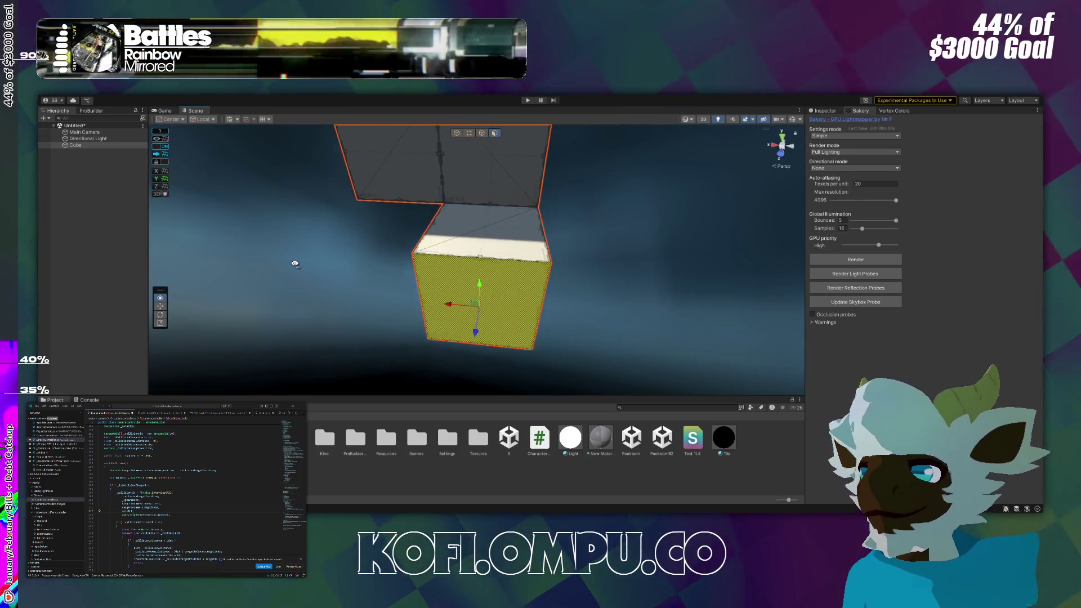
{"action": "mouse_move", "coordinate": [294, 263]}
{"action": "left_mouse_down"}
{"action": "mouse_move", "coordinate": [309, 217]}
{"action": "mouse_move", "coordinate": [550, 230]}
{"action": "mouse_move", "coordinate": [528, 378]}
{"action": "mouse_move", "coordinate": [191, 239]}
{"action": "mouse_move", "coordinate": [475, 222]}
{"action": "mouse_move", "coordinate": [566, 229]}
{"action": "mouse_move", "coordinate": [449, 292]}
{"action": "left_mouse_up"}
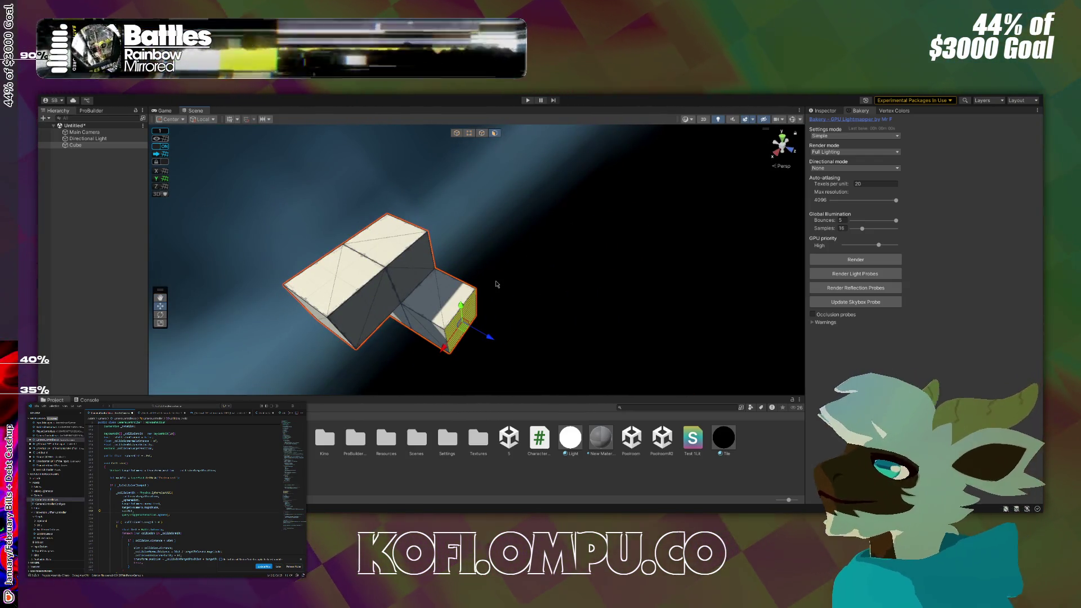
{"action": "mouse_move", "coordinate": [597, 314]}
{"action": "left_mouse_down"}
{"action": "mouse_move", "coordinate": [537, 295]}
{"action": "mouse_move", "coordinate": [405, 287]}
{"action": "mouse_move", "coordinate": [589, 231]}
{"action": "mouse_move", "coordinate": [640, 242]}
{"action": "mouse_move", "coordinate": [672, 194]}
{"action": "mouse_move", "coordinate": [646, 224]}
{"action": "mouse_move", "coordinate": [466, 243]}
{"action": "mouse_move", "coordinate": [483, 244]}
{"action": "mouse_move", "coordinate": [468, 252]}
{"action": "mouse_move", "coordinate": [443, 327]}
{"action": "mouse_move", "coordinate": [632, 374]}
{"action": "mouse_move", "coordinate": [732, 383]}
{"action": "mouse_move", "coordinate": [164, 363]}
{"action": "mouse_move", "coordinate": [169, 338]}
{"action": "mouse_move", "coordinate": [143, 293]}
{"action": "mouse_move", "coordinate": [138, 310]}
{"action": "mouse_move", "coordinate": [364, 323]}
{"action": "mouse_move", "coordinate": [266, 253]}
{"action": "mouse_move", "coordinate": [275, 270]}
{"action": "mouse_move", "coordinate": [150, 328]}
{"action": "mouse_move", "coordinate": [135, 305]}
{"action": "left_mouse_up"}
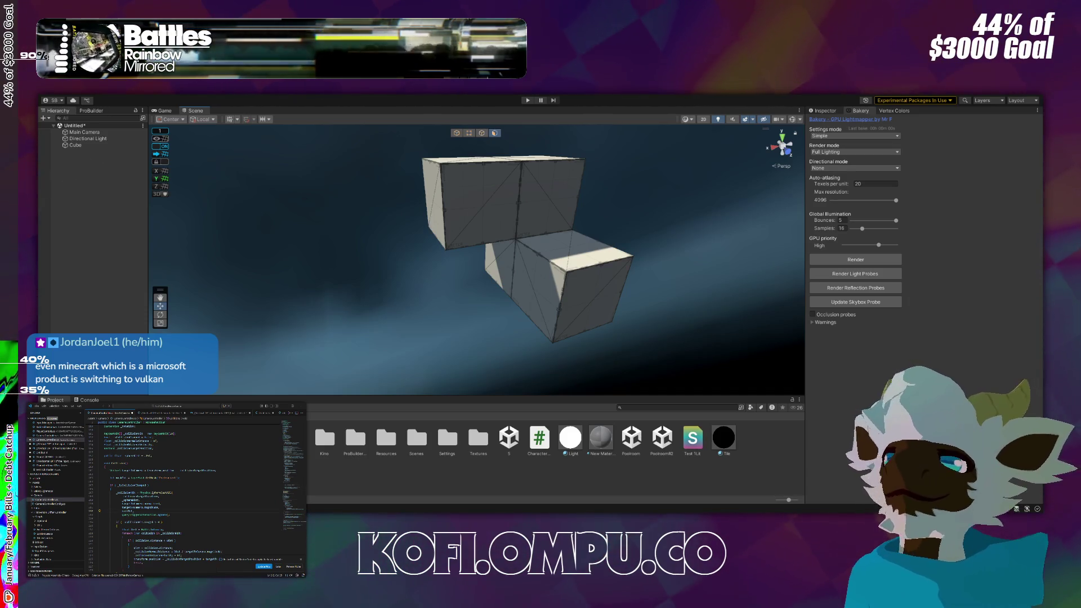
{"action": "mouse_move", "coordinate": [404, 307]}
{"action": "left_mouse_down"}
{"action": "mouse_move", "coordinate": [565, 297]}
{"action": "mouse_move", "coordinate": [753, 256]}
{"action": "mouse_move", "coordinate": [717, 314]}
{"action": "mouse_move", "coordinate": [541, 370]}
{"action": "mouse_move", "coordinate": [312, 225]}
{"action": "mouse_move", "coordinate": [271, 264]}
{"action": "mouse_move", "coordinate": [501, 288]}
{"action": "left_mouse_up"}
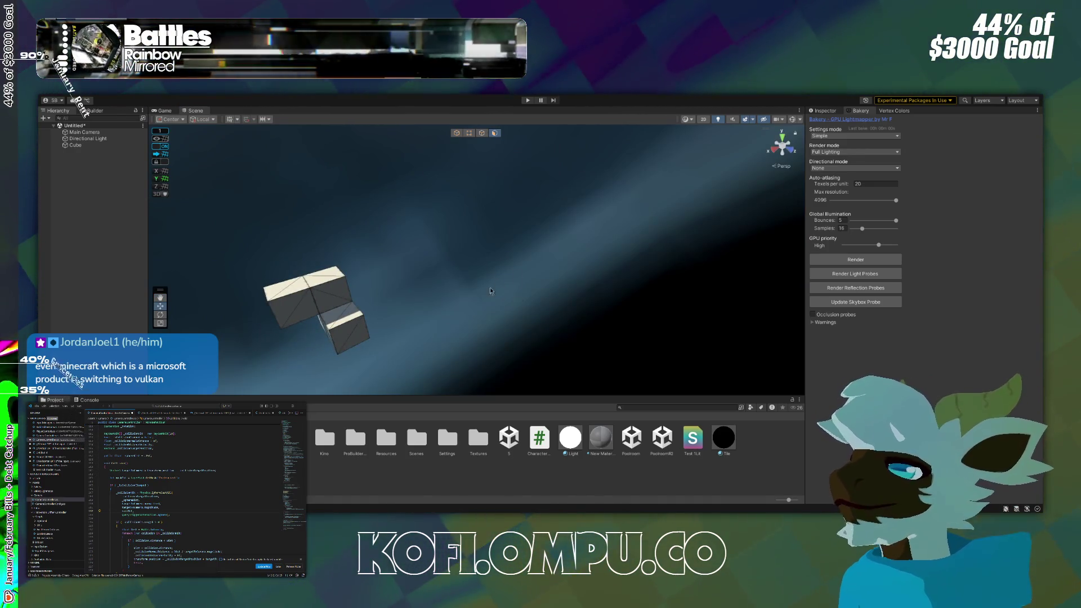
{"action": "key", "text": "ctrl+n"}
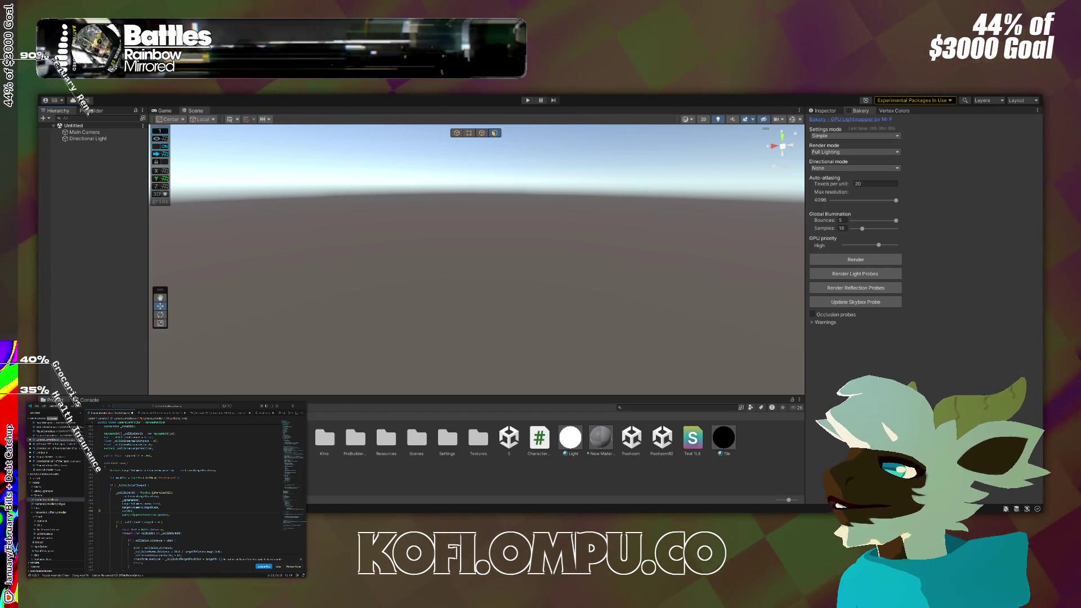
Add a new ProBuilder cube to the scene and select it.
{"action": "key", "text": "ctrl+z"}
{"action": "scroll", "coordinate": [502, 254], "scroll_direction": "down", "scroll_amount": 5}
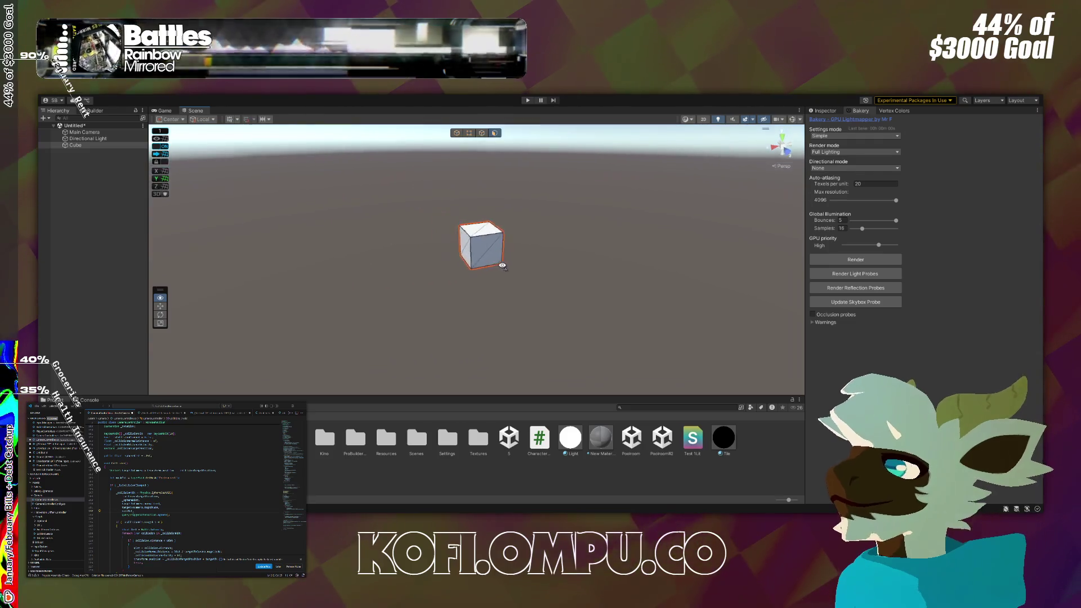
{"action": "mouse_move", "coordinate": [507, 270]}
{"action": "left_mouse_down"}
{"action": "mouse_move", "coordinate": [623, 299]}
{"action": "mouse_move", "coordinate": [711, 294]}
{"action": "mouse_move", "coordinate": [872, 197]}
{"action": "left_mouse_up"}
{"action": "left_click", "coordinate": [835, 112]}
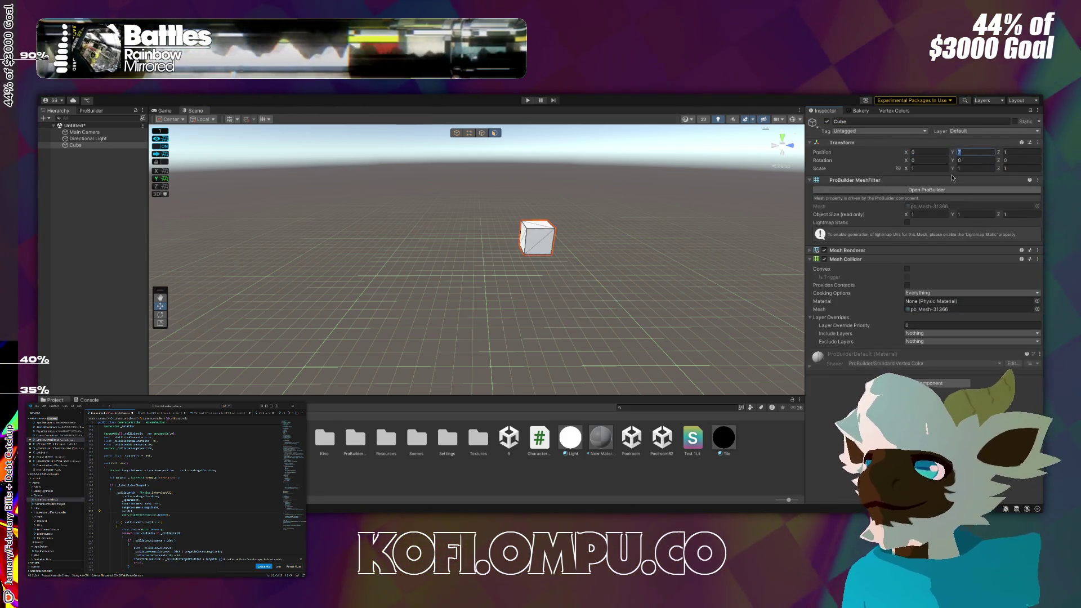
Extrude the cube's end face to stretch it into a 4 × 1 × 4 slab.
{"action": "mouse_move", "coordinate": [584, 242]}
{"action": "left_mouse_down"}
{"action": "mouse_move", "coordinate": [602, 217]}
{"action": "mouse_move", "coordinate": [557, 242]}
{"action": "left_mouse_up"}
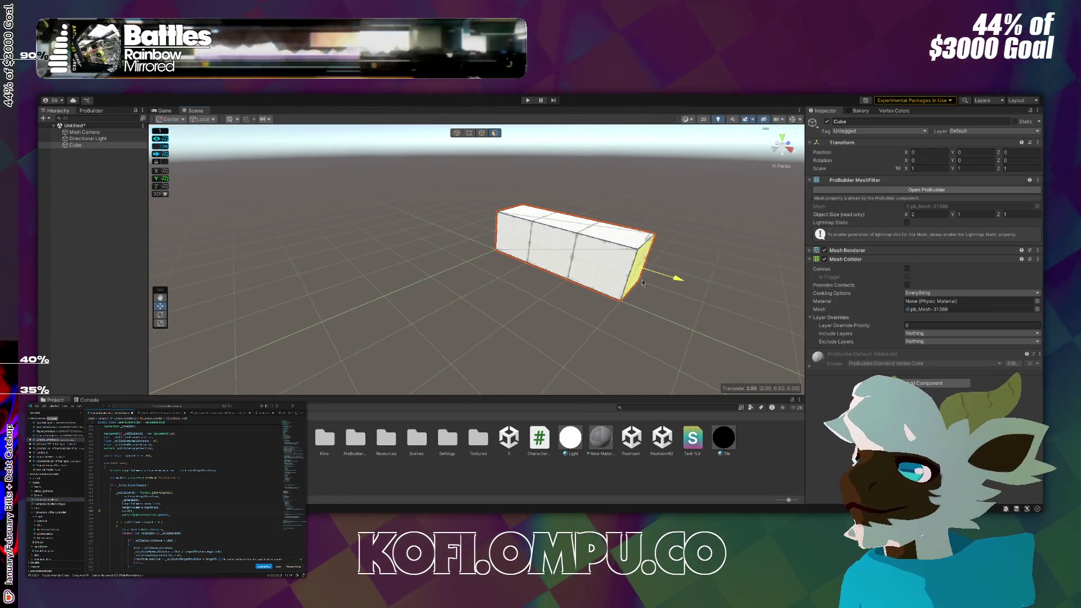
{"action": "key", "text": "ctrl+e"}
{"action": "mouse_move", "coordinate": [721, 309]}
{"action": "left_mouse_down"}
{"action": "mouse_move", "coordinate": [535, 323]}
{"action": "mouse_move", "coordinate": [513, 289]}
{"action": "mouse_move", "coordinate": [589, 319]}
{"action": "mouse_move", "coordinate": [705, 302]}
{"action": "mouse_move", "coordinate": [133, 355]}
{"action": "mouse_move", "coordinate": [217, 306]}
{"action": "mouse_move", "coordinate": [338, 281]}
{"action": "mouse_move", "coordinate": [310, 288]}
{"action": "mouse_move", "coordinate": [422, 293]}
{"action": "mouse_move", "coordinate": [235, 289]}
{"action": "mouse_move", "coordinate": [219, 322]}
{"action": "mouse_move", "coordinate": [231, 239]}
{"action": "left_mouse_up"}
{"action": "left_click", "coordinate": [509, 287]}
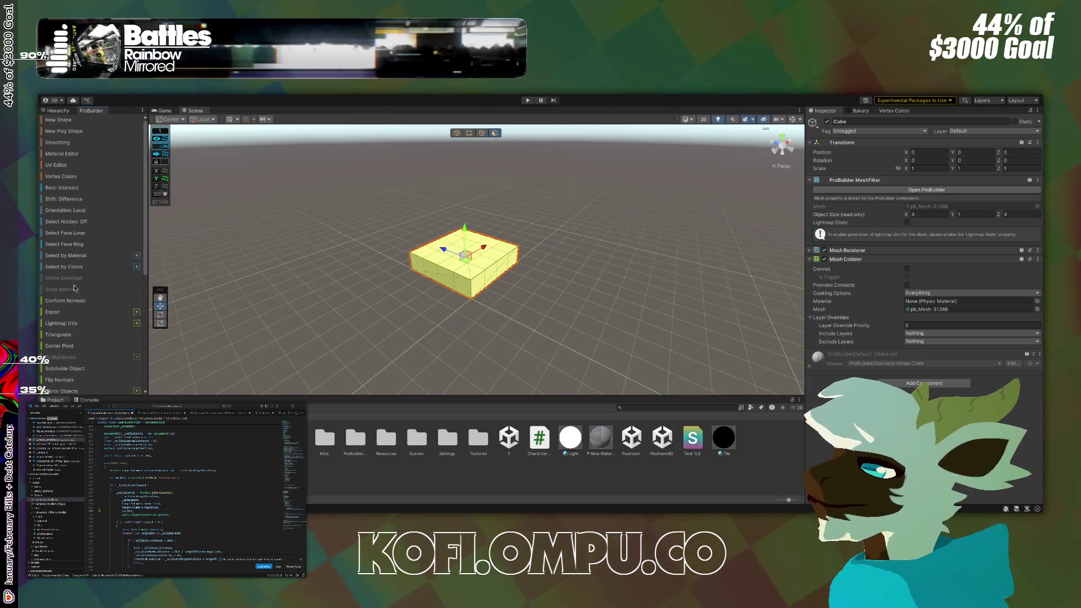
Reselect the box from below, pick an inner wall face, and pull it outward to lengthen the room.
{"action": "scroll", "coordinate": [79, 349], "scroll_direction": "down", "scroll_amount": 3}
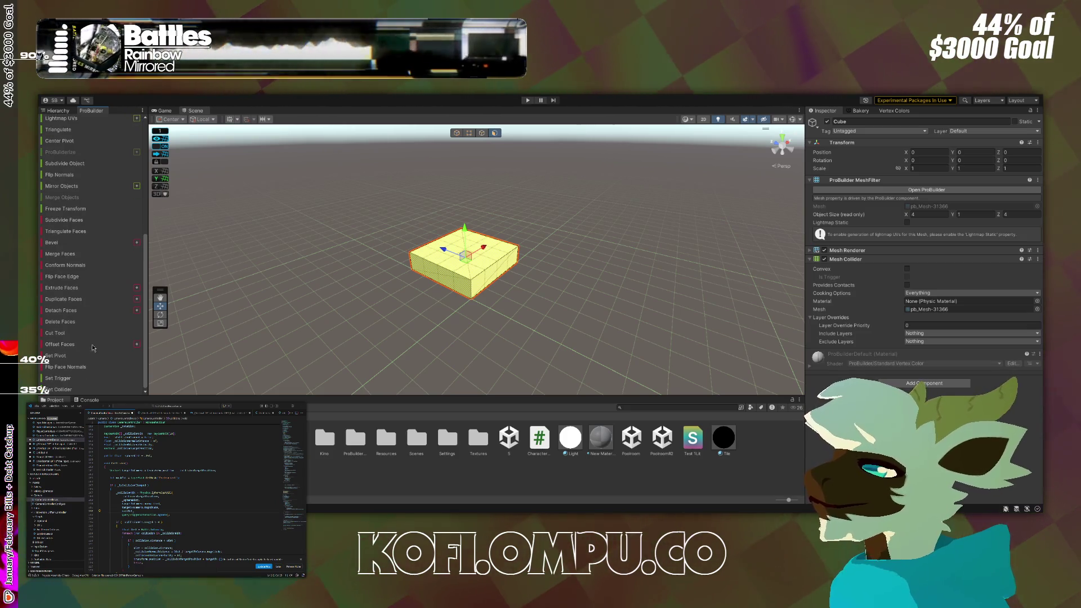
{"action": "left_click", "coordinate": [401, 296]}
{"action": "mouse_move", "coordinate": [394, 288]}
{"action": "left_mouse_down"}
{"action": "mouse_move", "coordinate": [369, 236]}
{"action": "mouse_move", "coordinate": [394, 209]}
{"action": "mouse_move", "coordinate": [503, 246]}
{"action": "left_mouse_up"}
{"action": "left_click", "coordinate": [394, 209]}
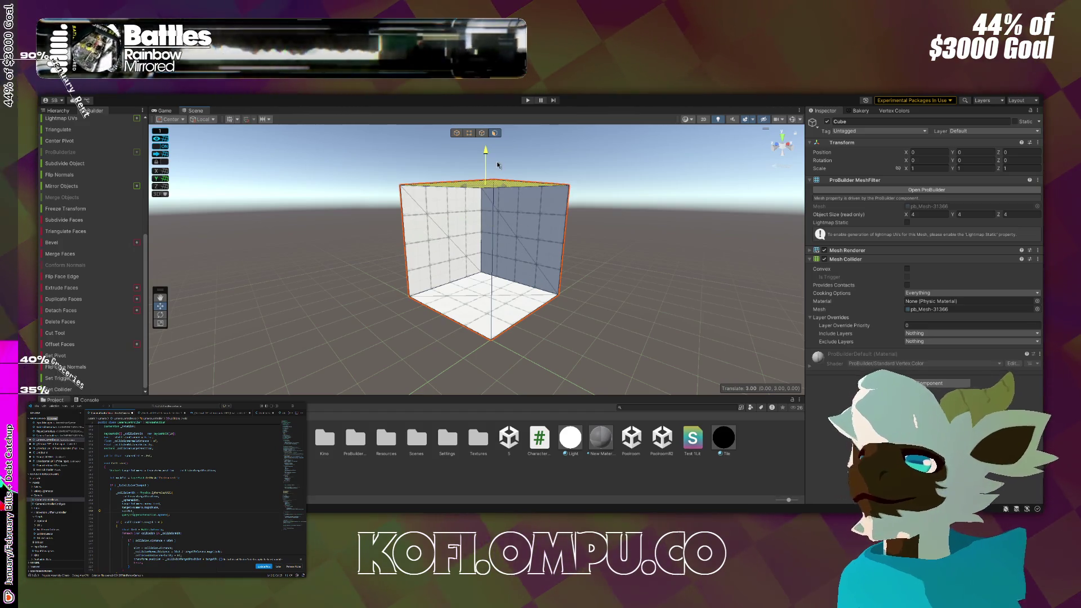
{"action": "mouse_move", "coordinate": [497, 162]}
{"action": "left_mouse_down"}
{"action": "mouse_move", "coordinate": [507, 289]}
{"action": "mouse_move", "coordinate": [594, 244]}
{"action": "mouse_move", "coordinate": [352, 285]}
{"action": "mouse_move", "coordinate": [177, 358]}
{"action": "mouse_move", "coordinate": [281, 326]}
{"action": "mouse_move", "coordinate": [442, 314]}
{"action": "mouse_move", "coordinate": [360, 275]}
{"action": "mouse_move", "coordinate": [417, 263]}
{"action": "mouse_move", "coordinate": [377, 255]}
{"action": "mouse_move", "coordinate": [432, 268]}
{"action": "left_mouse_up"}
{"action": "left_click", "coordinate": [370, 252]}
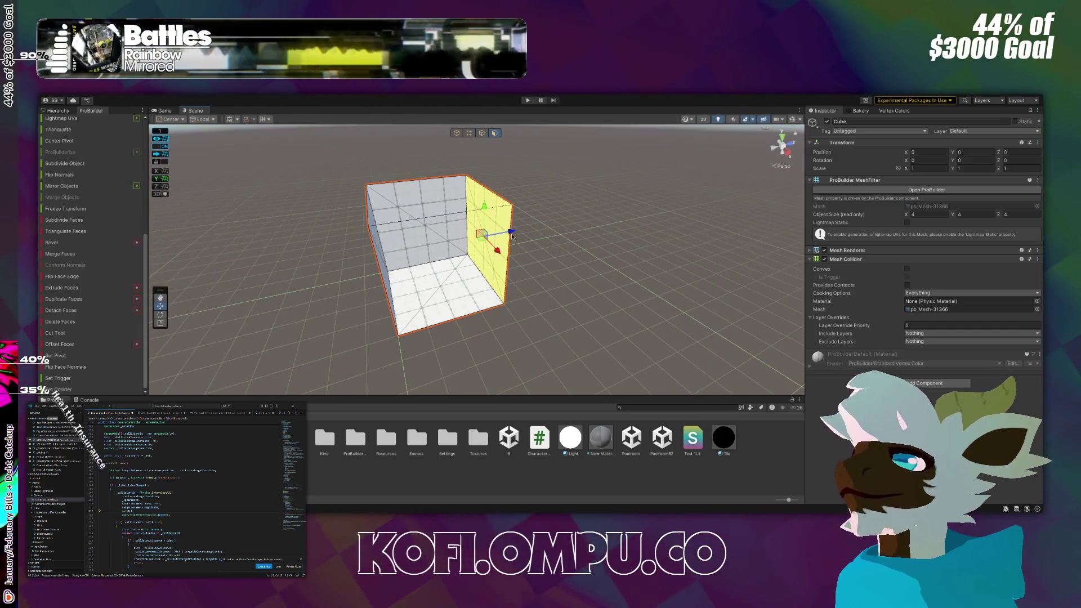
{"action": "mouse_move", "coordinate": [614, 208]}
{"action": "left_mouse_down"}
{"action": "mouse_move", "coordinate": [361, 163]}
{"action": "mouse_move", "coordinate": [428, 137]}
{"action": "mouse_move", "coordinate": [506, 135]}
{"action": "left_mouse_up"}
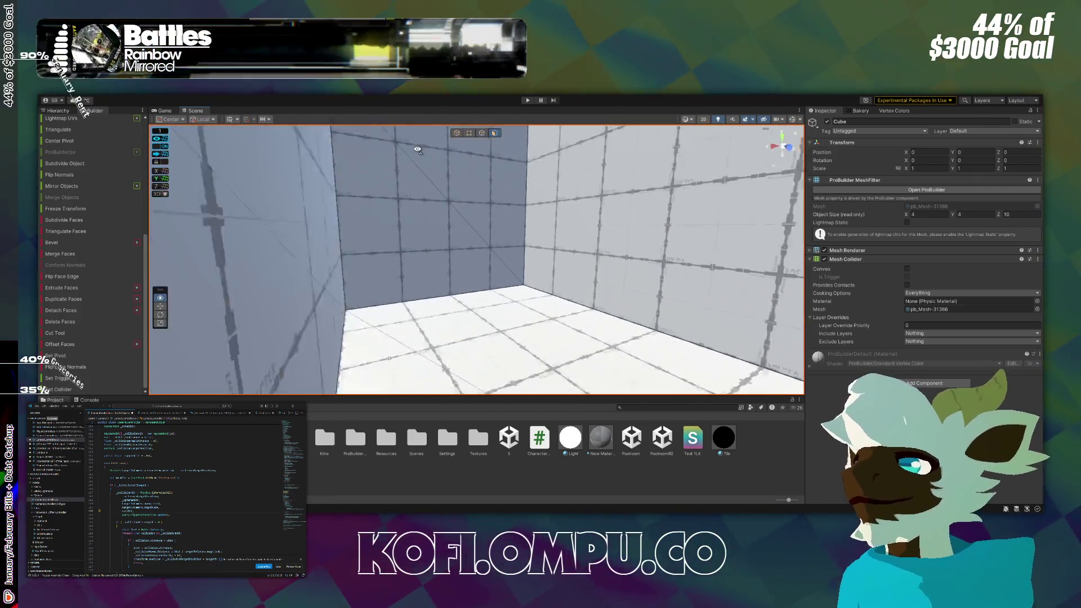
Select the ceiling face and raise it one unit so the room stands 5 units high.
{"action": "left_click", "coordinate": [782, 141]}
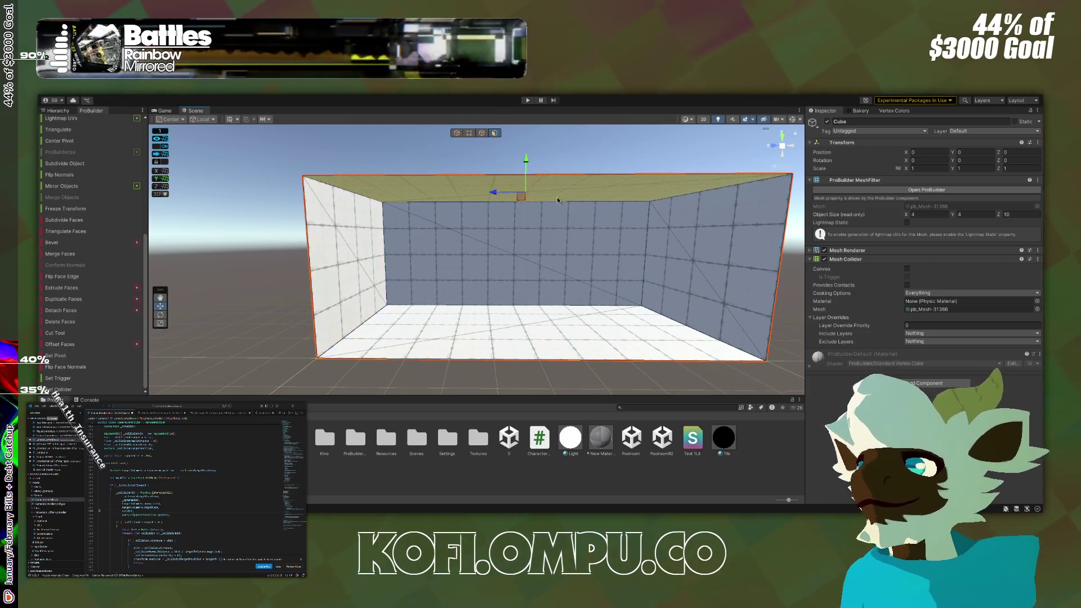
{"action": "mouse_move", "coordinate": [557, 198]}
{"action": "left_mouse_down"}
{"action": "mouse_move", "coordinate": [551, 288]}
{"action": "mouse_move", "coordinate": [531, 295]}
{"action": "mouse_move", "coordinate": [600, 289]}
{"action": "left_mouse_up"}
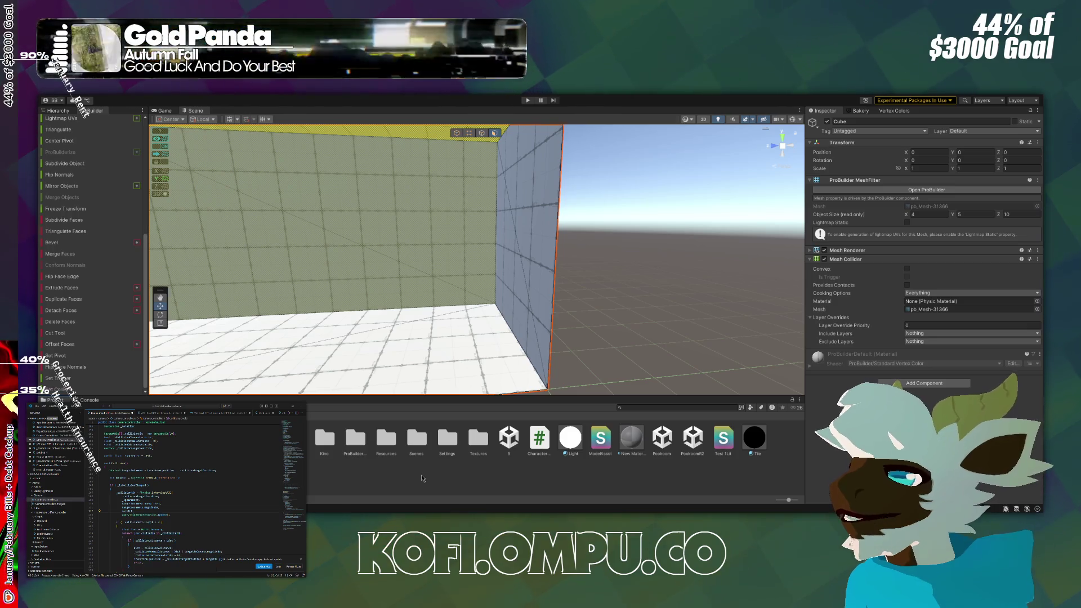
Rename the new material in the project assets to 'ModelAssist'.
{"action": "left_click", "coordinate": [427, 478]}
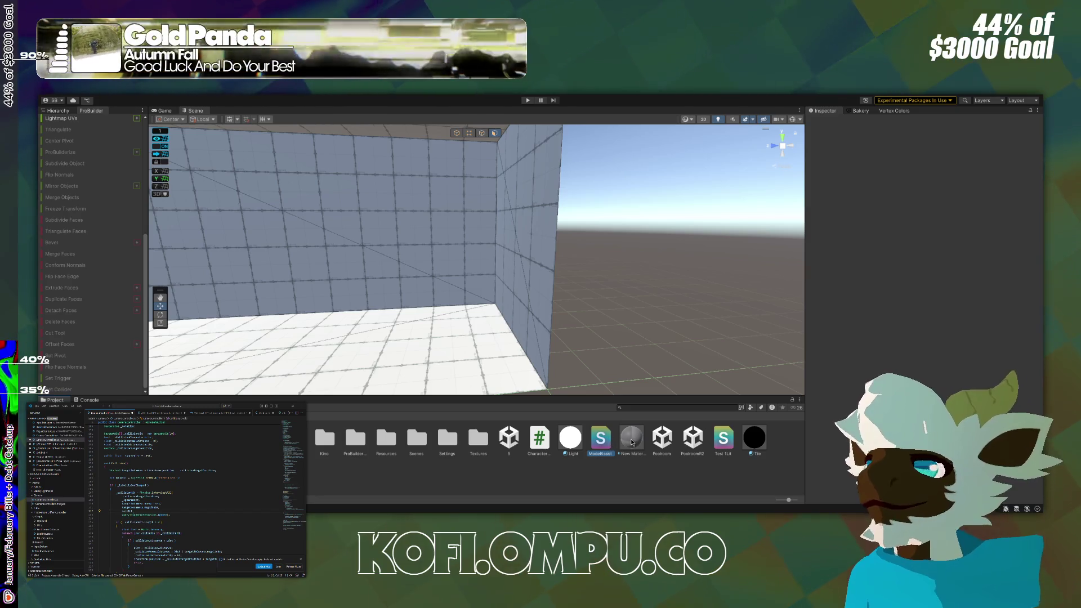
{"action": "left_click", "coordinate": [632, 443]}
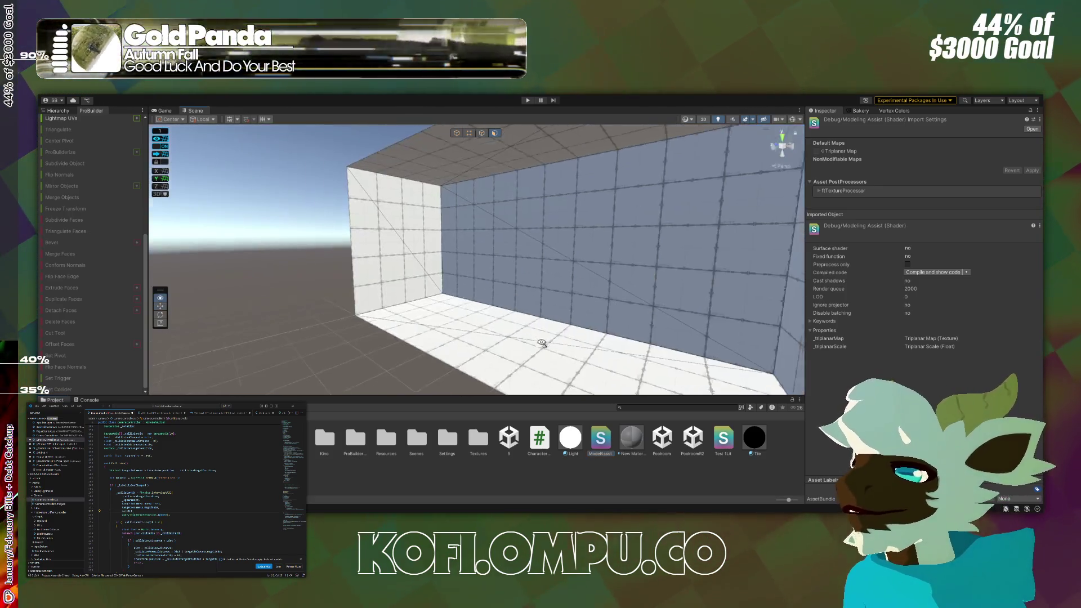
{"action": "left_click", "coordinate": [632, 443]}
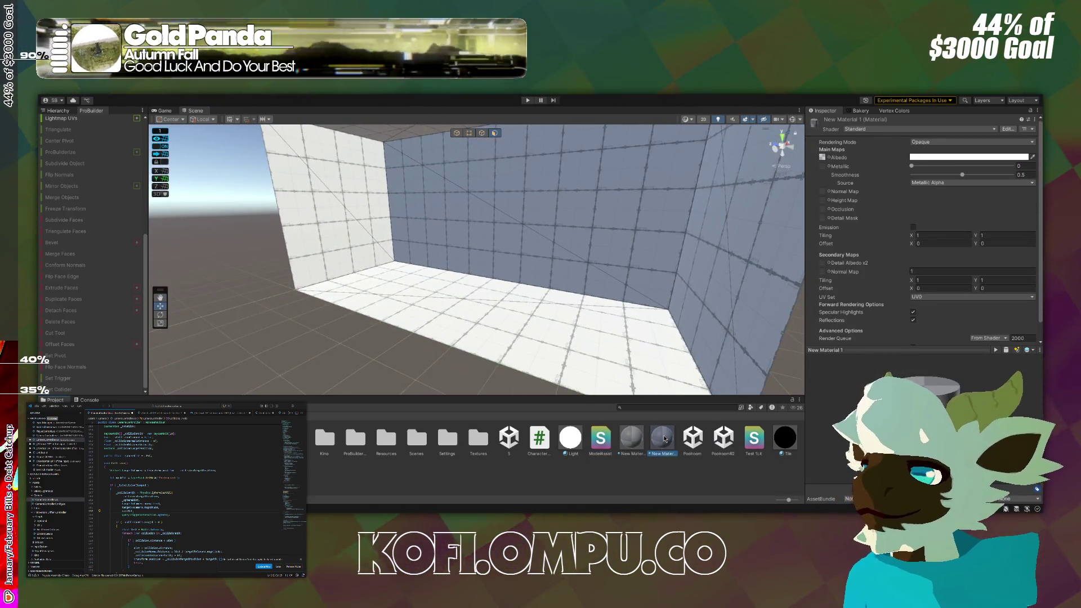
{"action": "type", "text": "ModelAssist"}
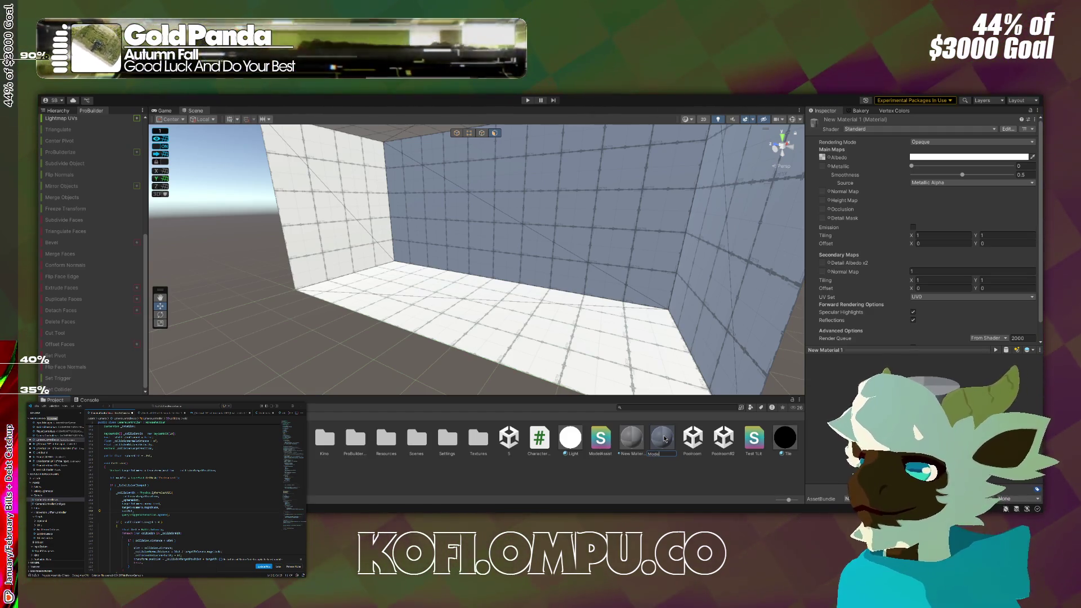
{"action": "key", "text": "Return"}
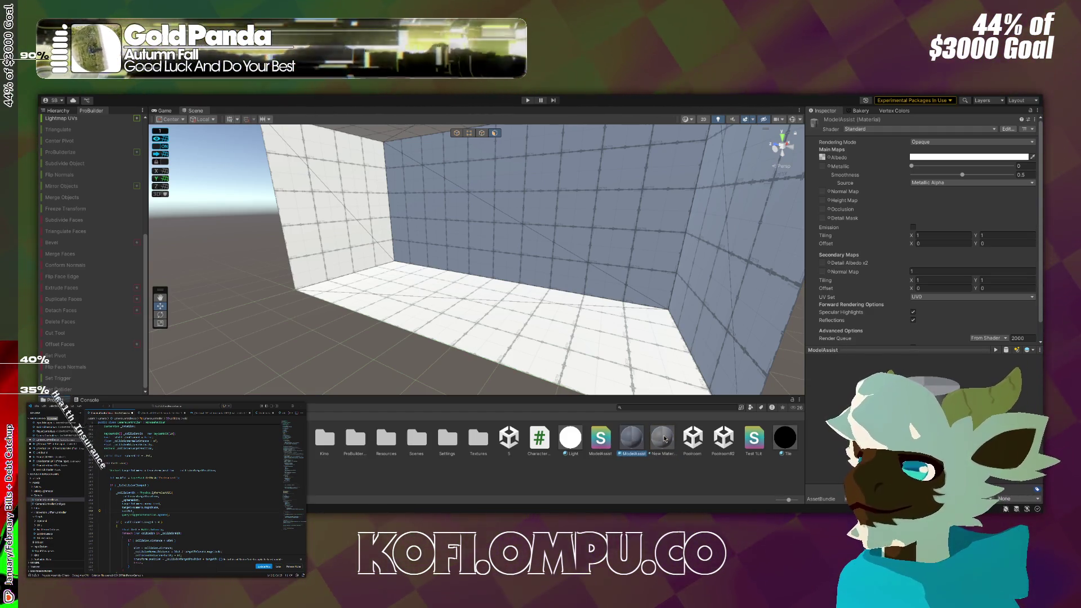
Assign the Debug/ModelingAssist shader to the ModelAssist material and frame the room.
{"action": "mouse_move", "coordinate": [595, 443]}
{"action": "left_mouse_down"}
{"action": "mouse_move", "coordinate": [789, 338]}
{"action": "mouse_move", "coordinate": [923, 237]}
{"action": "left_mouse_up"}
{"action": "mouse_move", "coordinate": [591, 236]}
{"action": "left_mouse_down"}
{"action": "mouse_move", "coordinate": [524, 178]}
{"action": "mouse_move", "coordinate": [454, 302]}
{"action": "mouse_move", "coordinate": [865, 255]}
{"action": "mouse_move", "coordinate": [819, 261]}
{"action": "left_mouse_up"}
{"action": "scroll", "coordinate": [523, 178], "scroll_direction": "up", "scroll_amount": 6}
{"action": "key", "text": "f"}
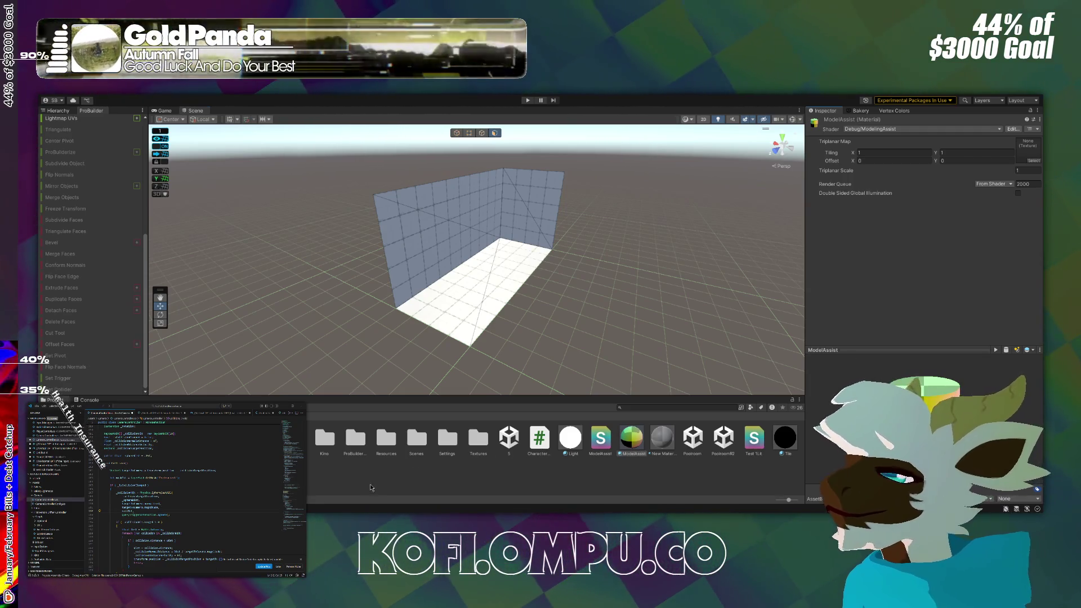
{"action": "left_click", "coordinate": [552, 479]}
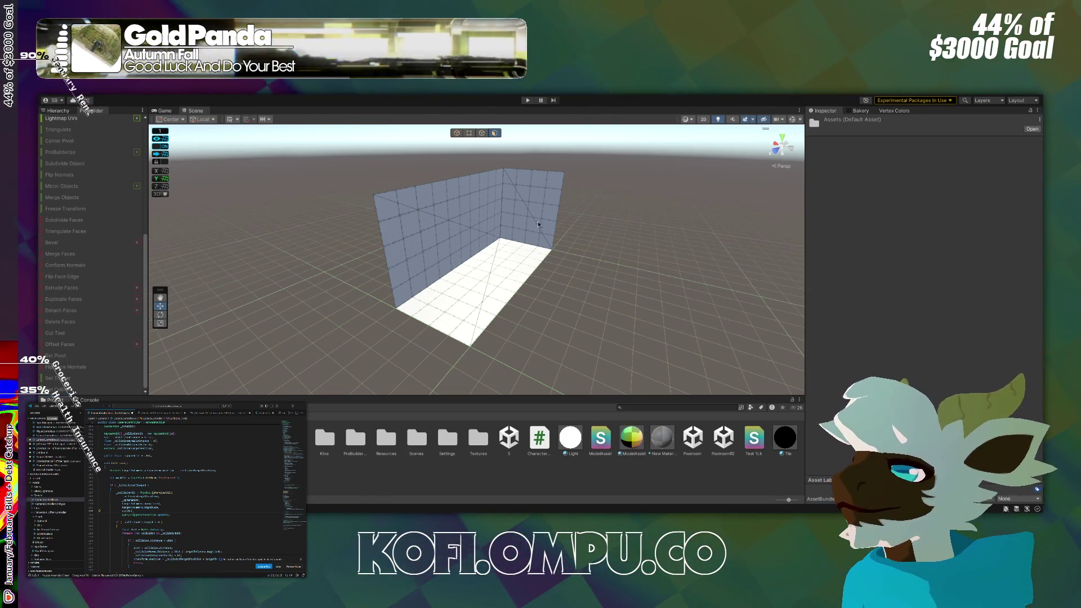
Create a 'Scripts' folder in the project assets, open it, and orbit around the black room.
{"action": "key", "text": "ctrl+shift+n"}
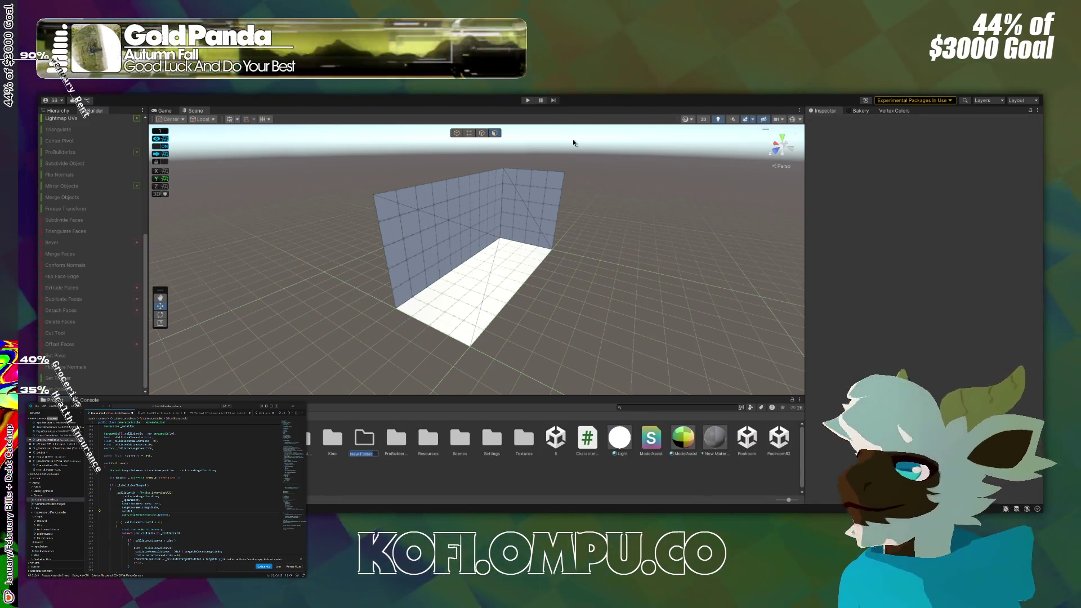
{"action": "type", "text": "Scripts"}
{"action": "key", "text": "Return"}
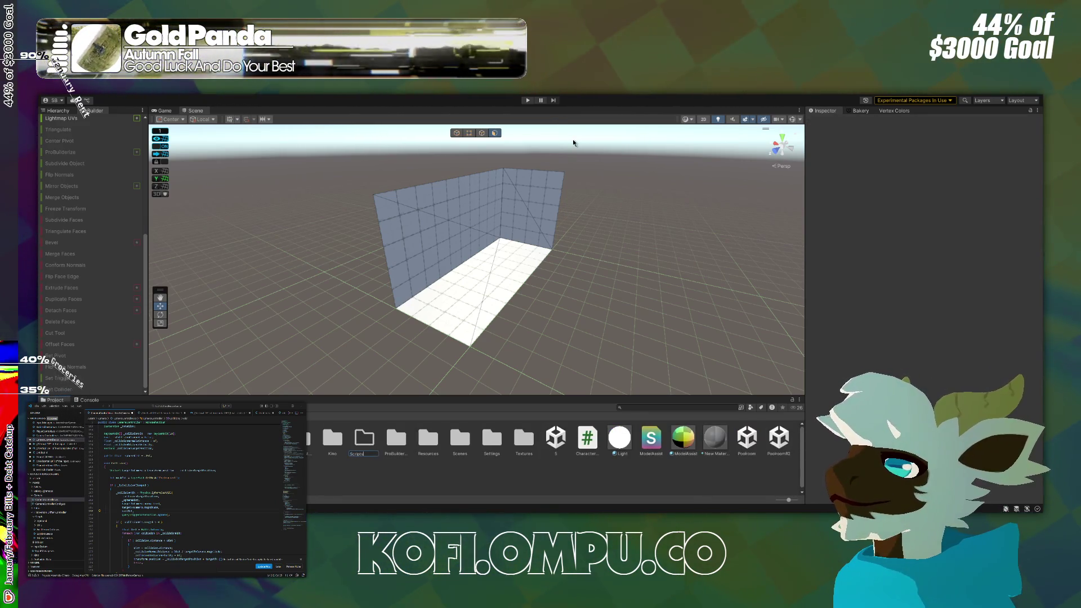
{"action": "key", "text": "Return"}
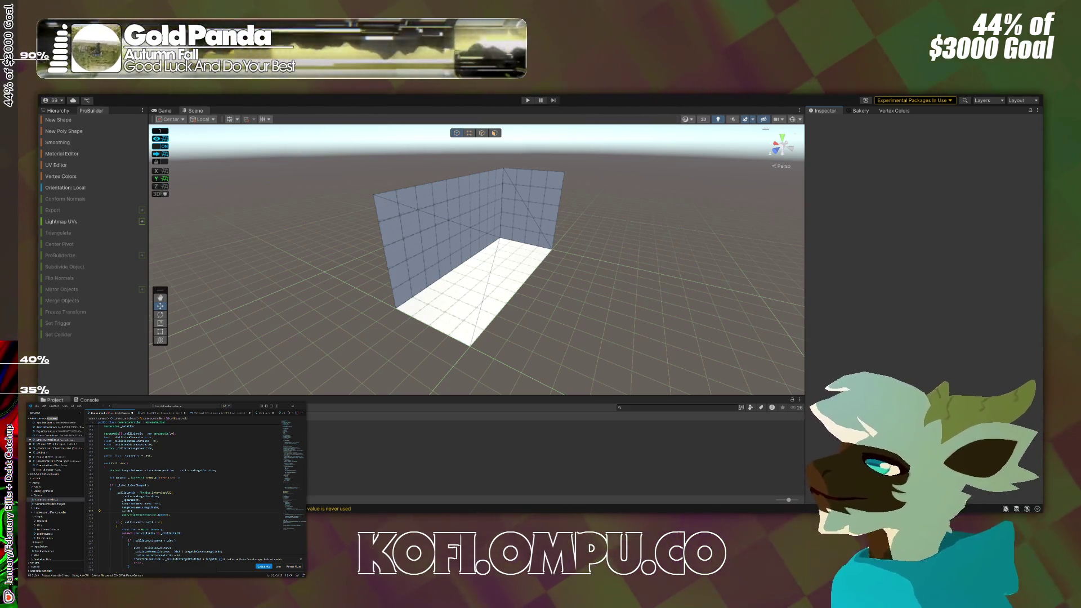
{"action": "mouse_move", "coordinate": [524, 225]}
{"action": "left_mouse_down"}
{"action": "mouse_move", "coordinate": [490, 229]}
{"action": "mouse_move", "coordinate": [547, 236]}
{"action": "mouse_move", "coordinate": [282, 224]}
{"action": "mouse_move", "coordinate": [364, 235]}
{"action": "mouse_move", "coordinate": [455, 276]}
{"action": "left_mouse_up"}
{"action": "scroll", "coordinate": [455, 275], "scroll_direction": "down", "scroll_amount": 5}
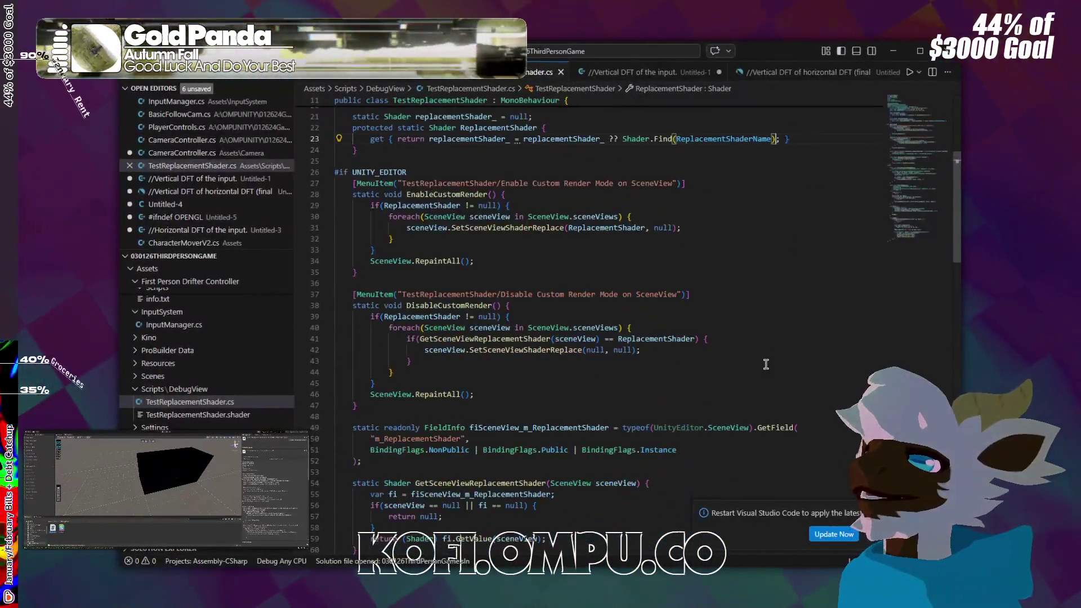
Move the replacement shader script and ModelAssist material into the Scripts folder.
{"action": "scroll", "coordinate": [750, 334], "scroll_direction": "up", "scroll_amount": 6}
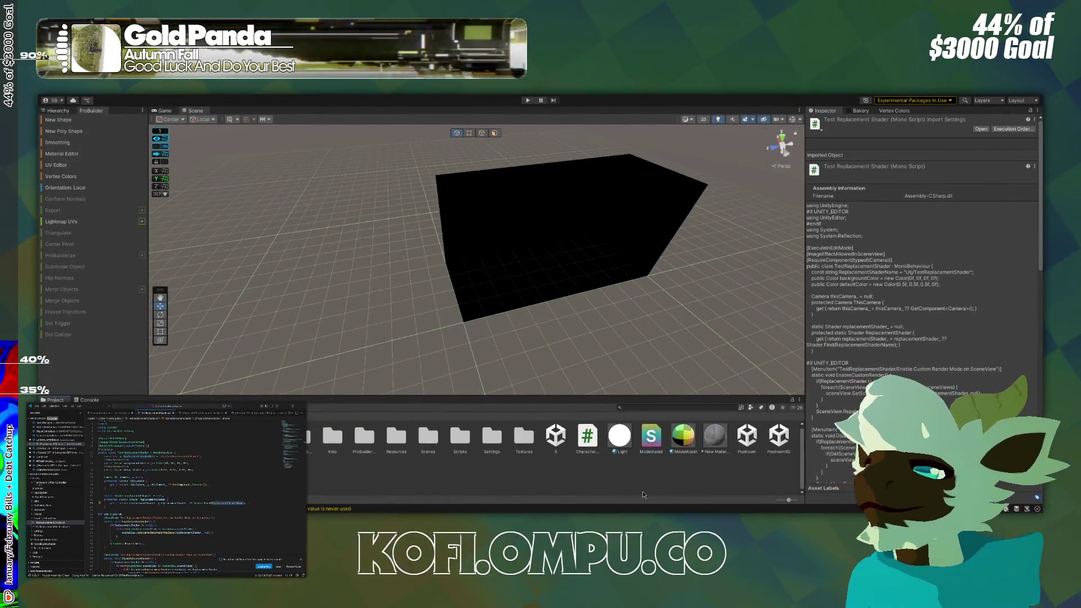
{"action": "left_click", "coordinate": [684, 437], "text": "ctrl"}
{"action": "left_click_drag", "start_coordinate": [652, 439], "coordinate": [458, 437]}
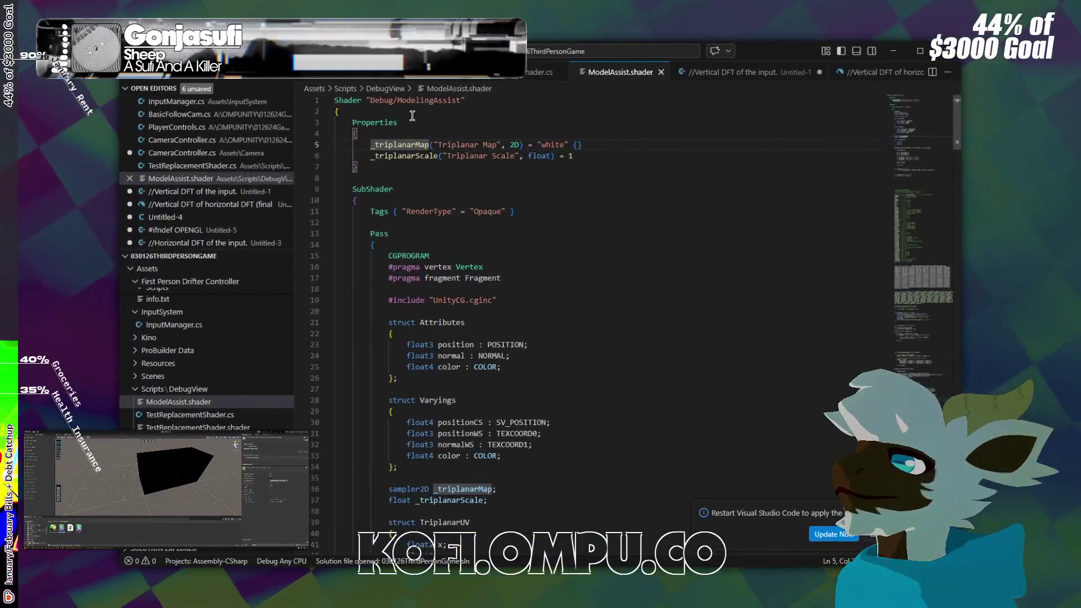
Copy the Debug/ModelingAssist shader name into TestReplacementShader.cs's ReplacementShaderName, then return to Unity.
{"action": "double_click", "coordinate": [423, 100]}
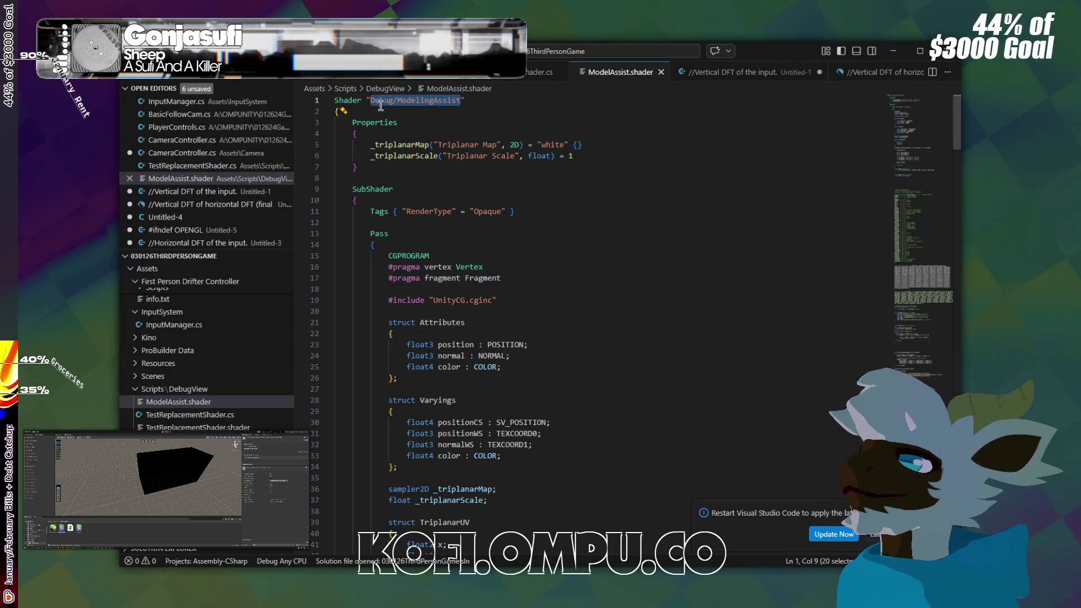
{"action": "key", "text": "ctrl+Tab"}
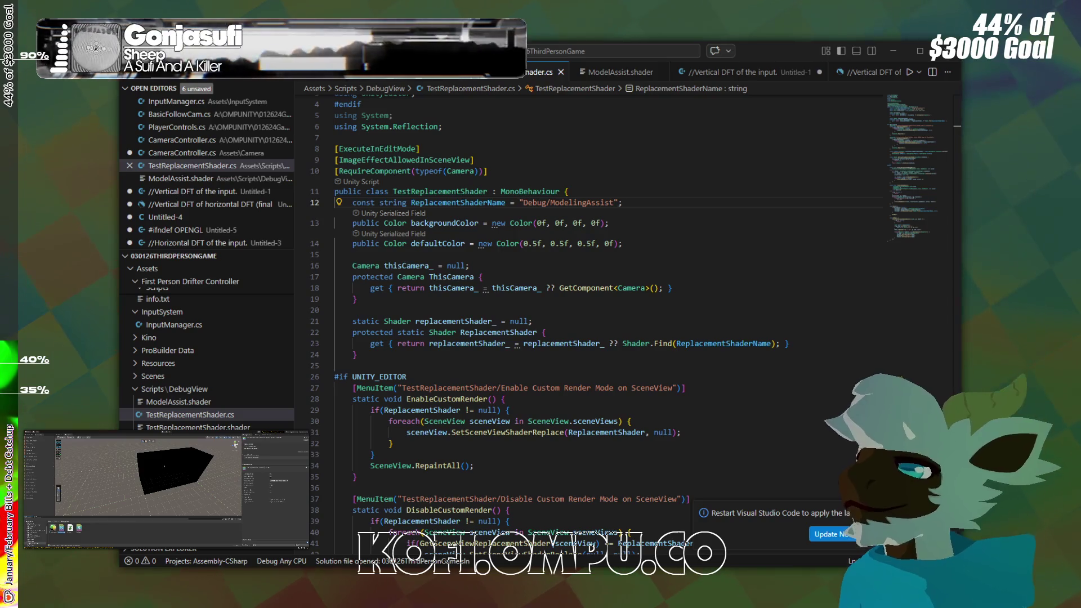
{"action": "key", "text": "alt+Tab"}
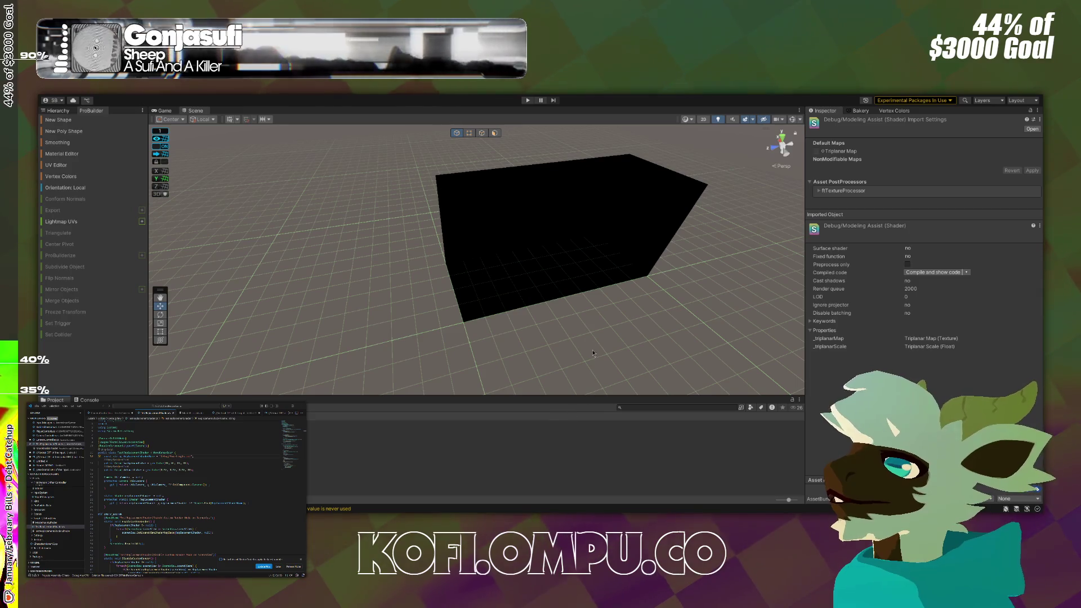
Turn on the custom checkerboard render mode and orbit inside the coloured room.
{"action": "left_click_drag", "start_coordinate": [581, 306], "coordinate": [634, 282]}
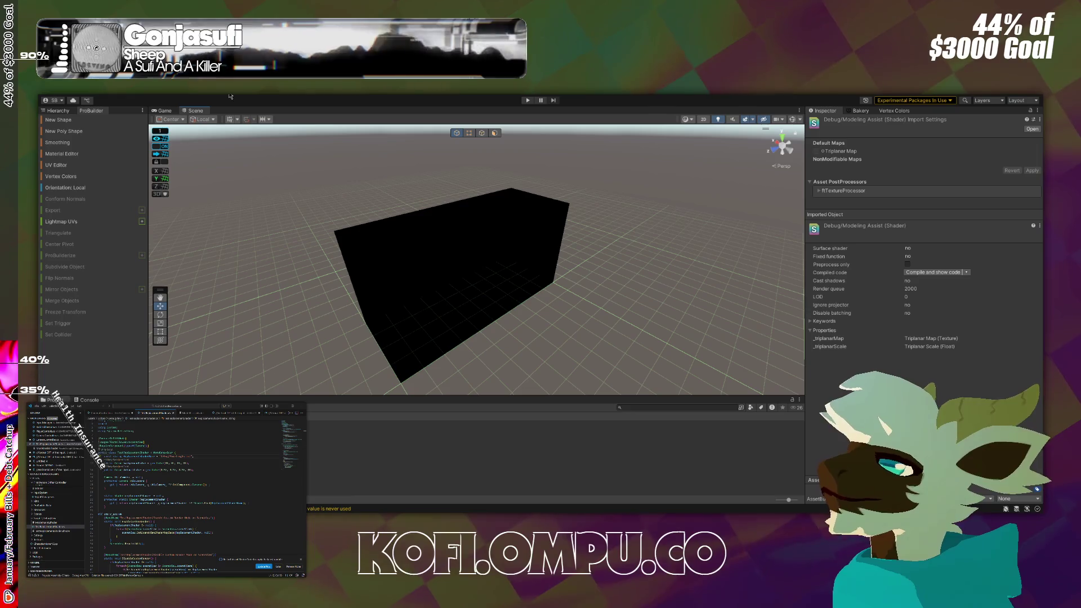
{"action": "left_click", "coordinate": [262, 120]}
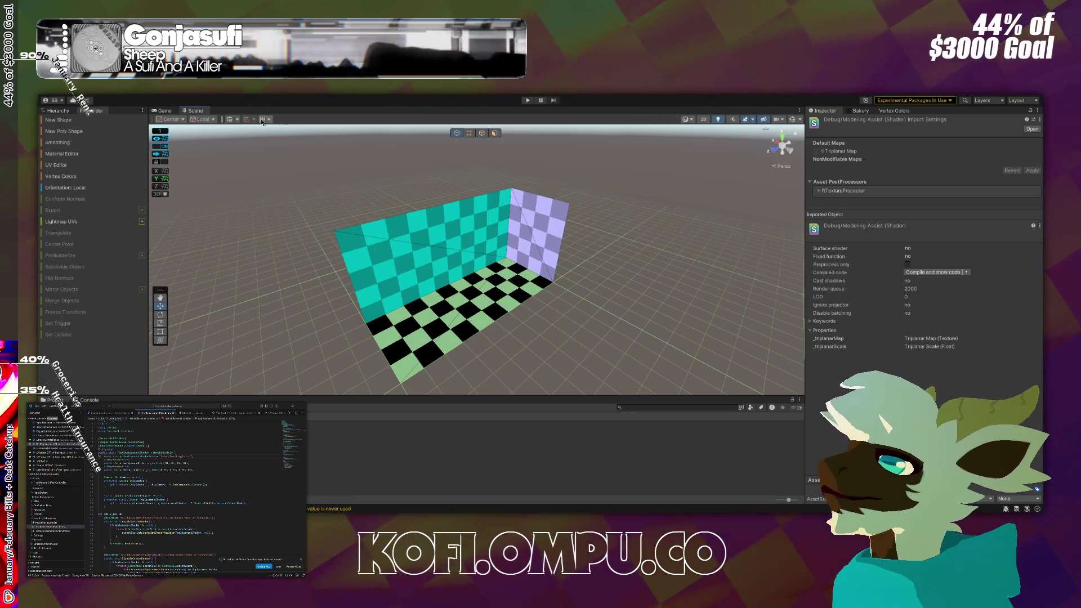
{"action": "left_click", "coordinate": [262, 120]}
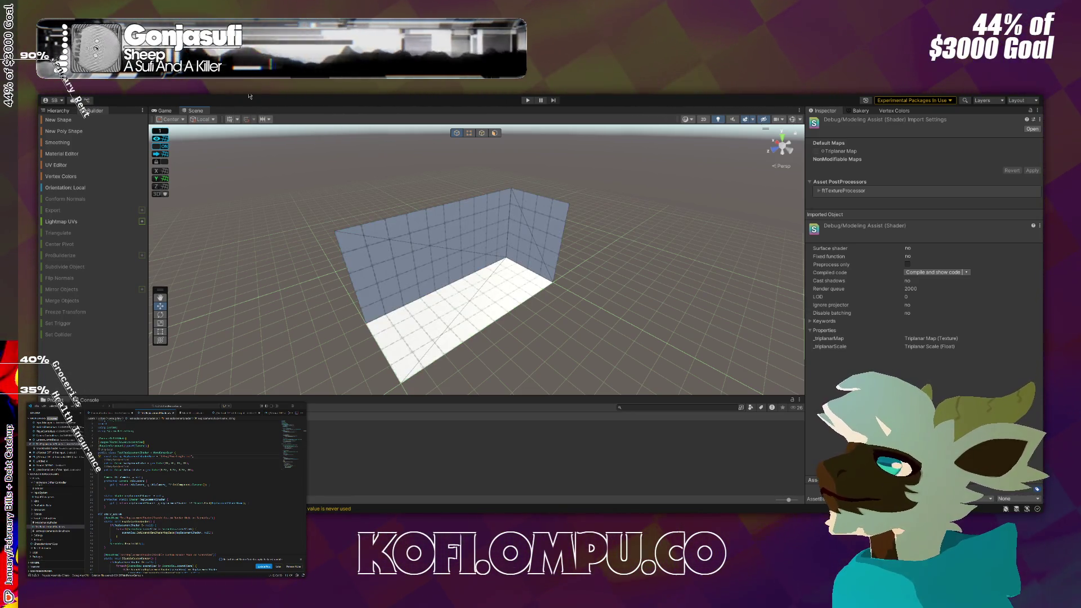
{"action": "left_click", "coordinate": [263, 119]}
{"action": "scroll", "coordinate": [563, 212], "scroll_direction": "up", "scroll_amount": 5}
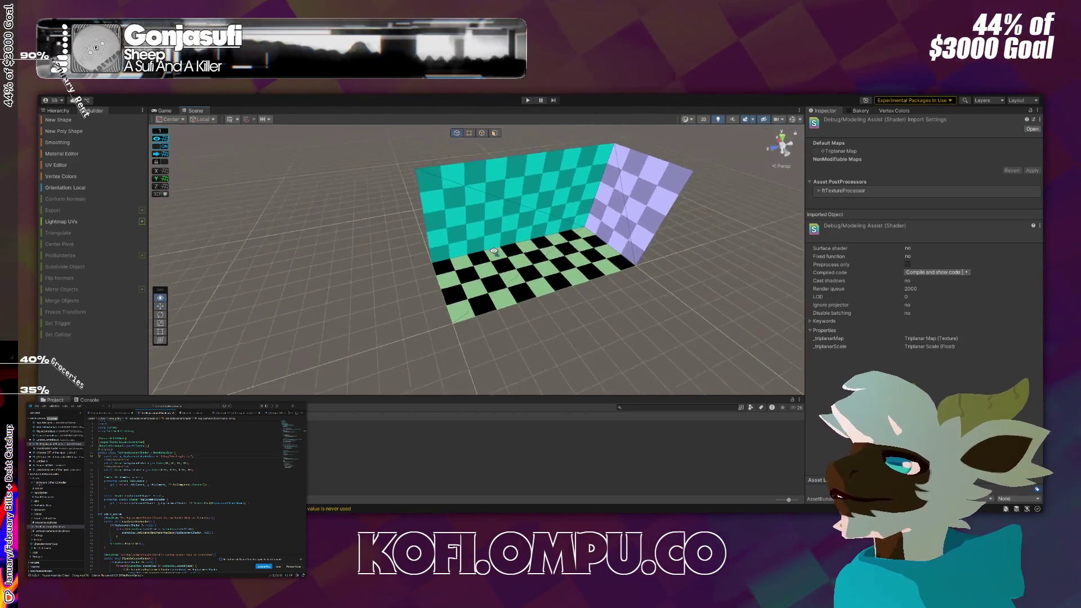
{"action": "mouse_move", "coordinate": [563, 211]}
{"action": "left_mouse_down"}
{"action": "mouse_move", "coordinate": [584, 180]}
{"action": "mouse_move", "coordinate": [692, 136]}
{"action": "left_mouse_up"}
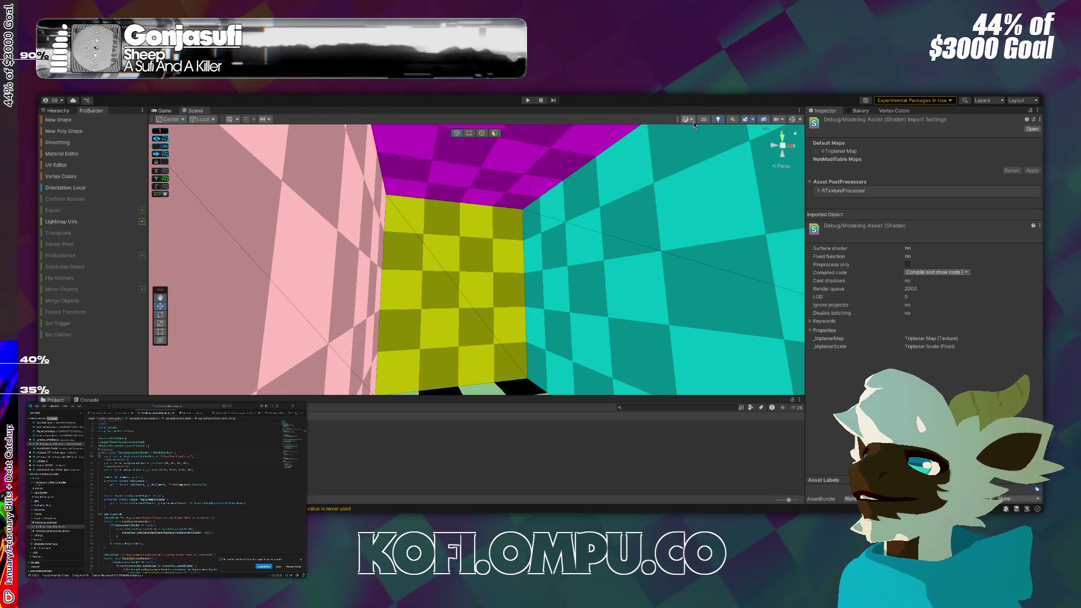
{"action": "left_click_drag", "start_coordinate": [647, 151], "coordinate": [709, 140]}
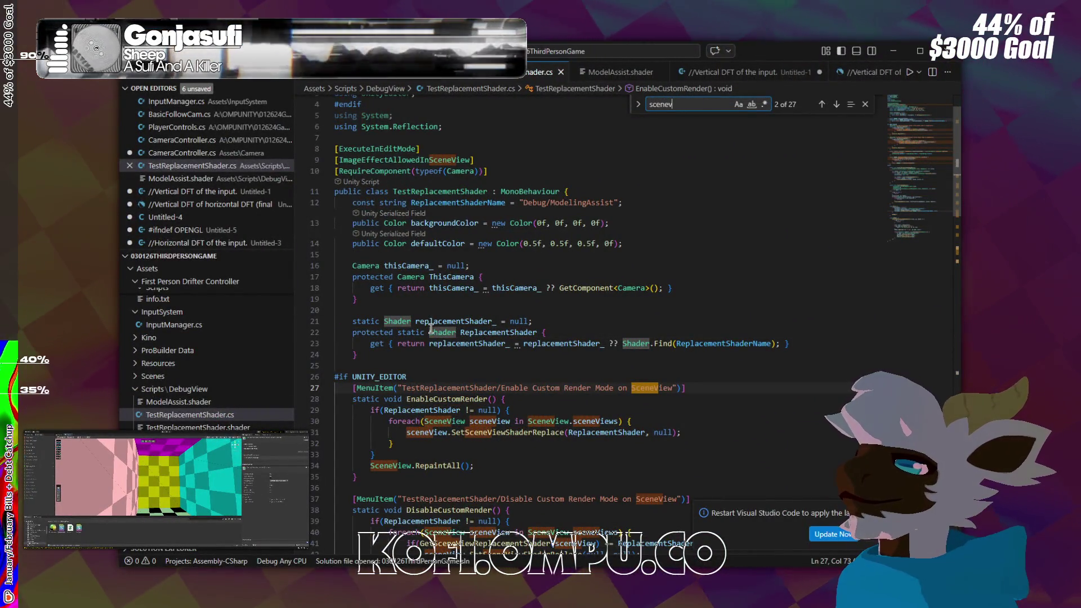
Add a SceneView.AddCameraMode() call after RepaintAll in DisableCustomRender, then show Unity's Project tab.
{"action": "type", "text": "v"}
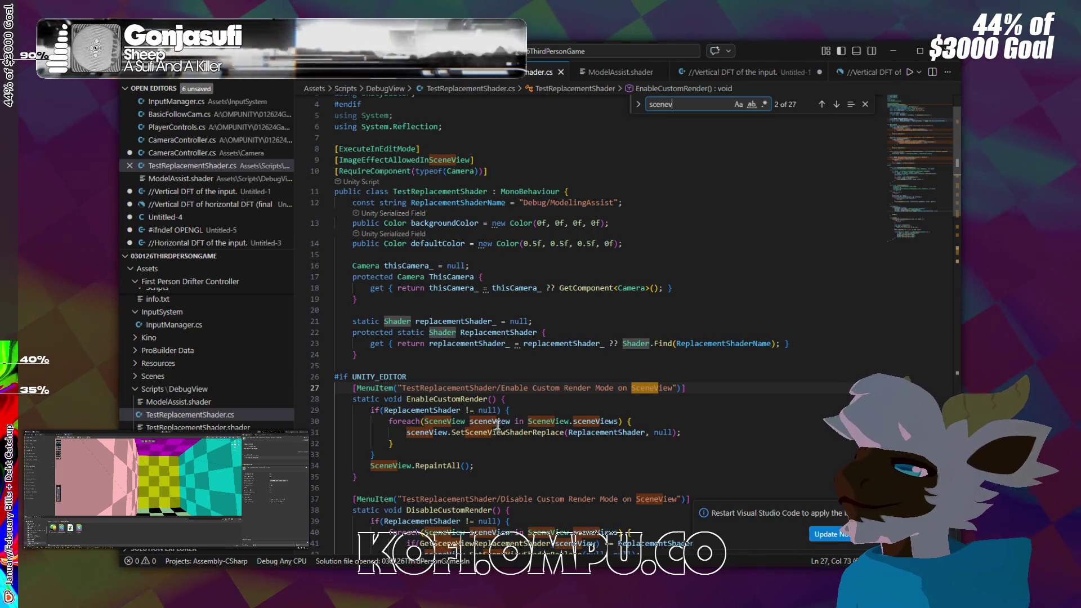
{"action": "scroll", "coordinate": [530, 412], "scroll_direction": "down", "scroll_amount": 2}
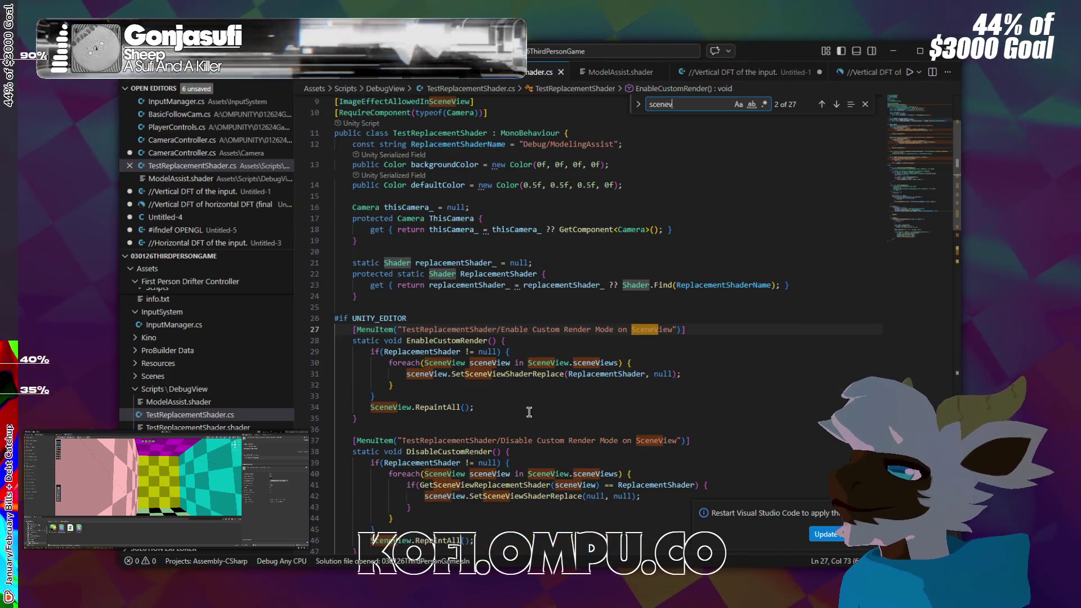
{"action": "scroll", "coordinate": [504, 406], "scroll_direction": "down", "scroll_amount": 4}
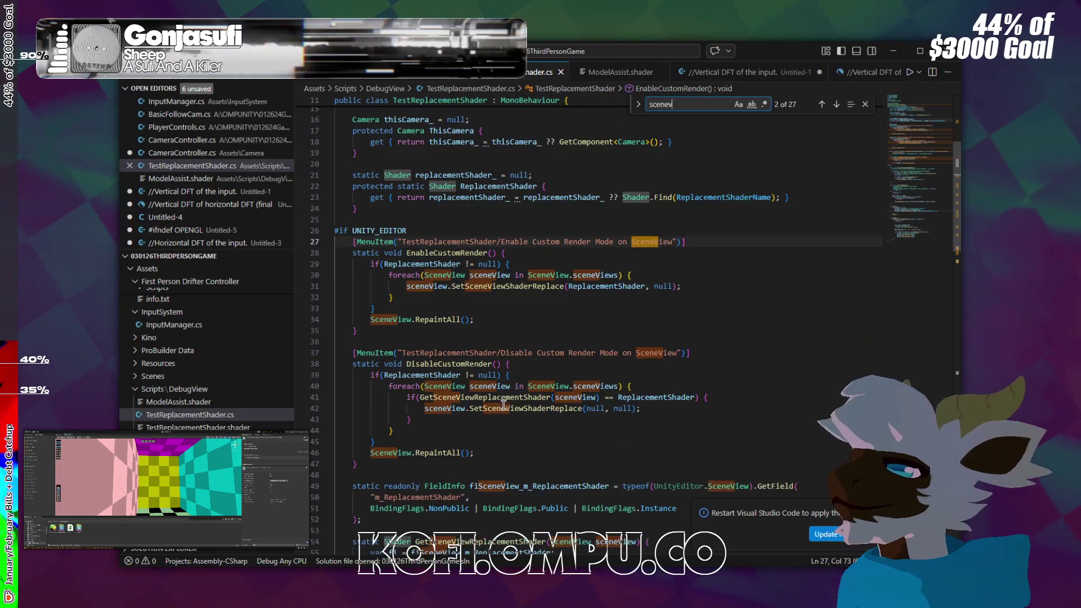
{"action": "left_click", "coordinate": [479, 423]}
{"action": "scroll", "coordinate": [507, 416], "scroll_direction": "down", "scroll_amount": 3}
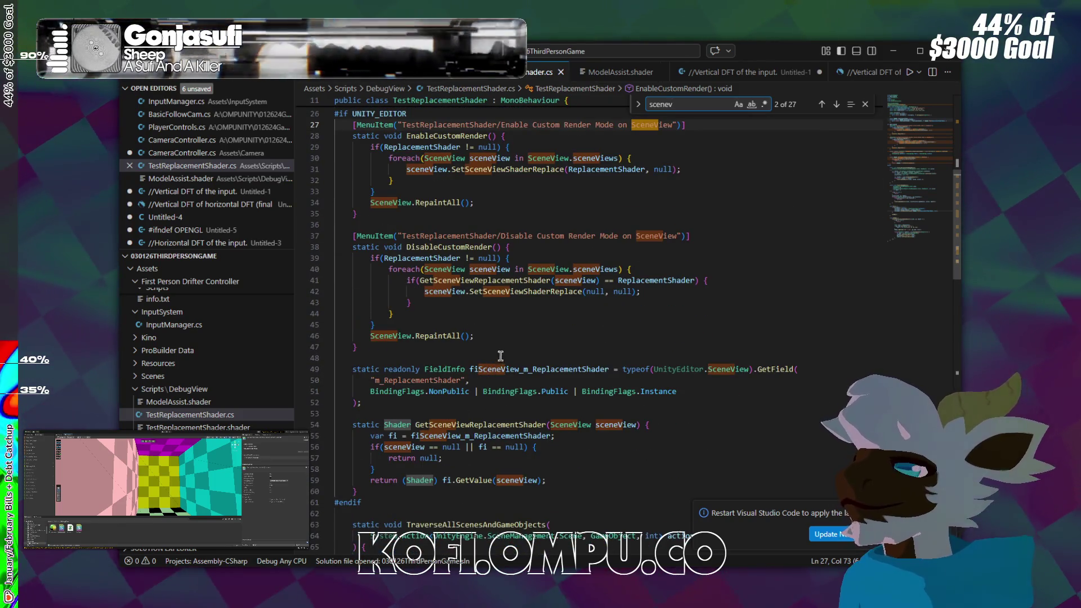
{"action": "key", "text": "Return"}
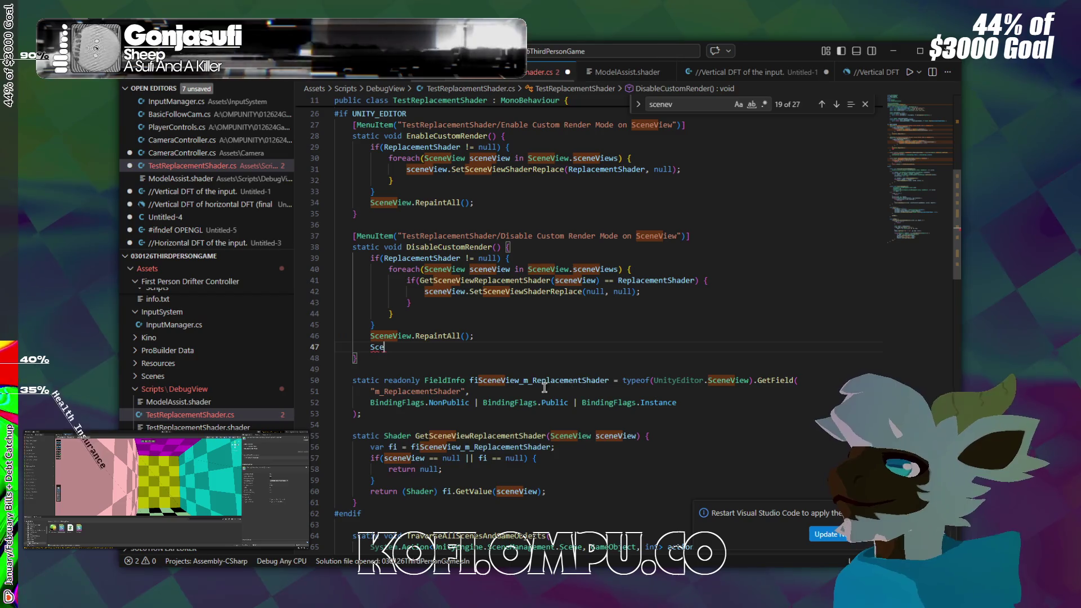
{"action": "type", "text": "SceneView.AddCameraMode"}
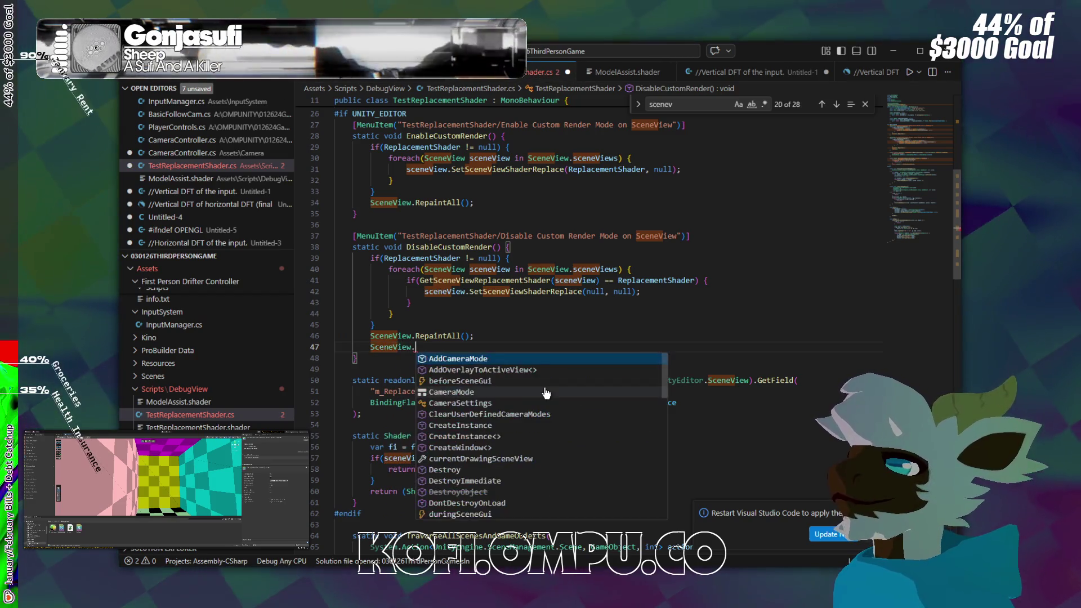
{"action": "type", "text": "("}
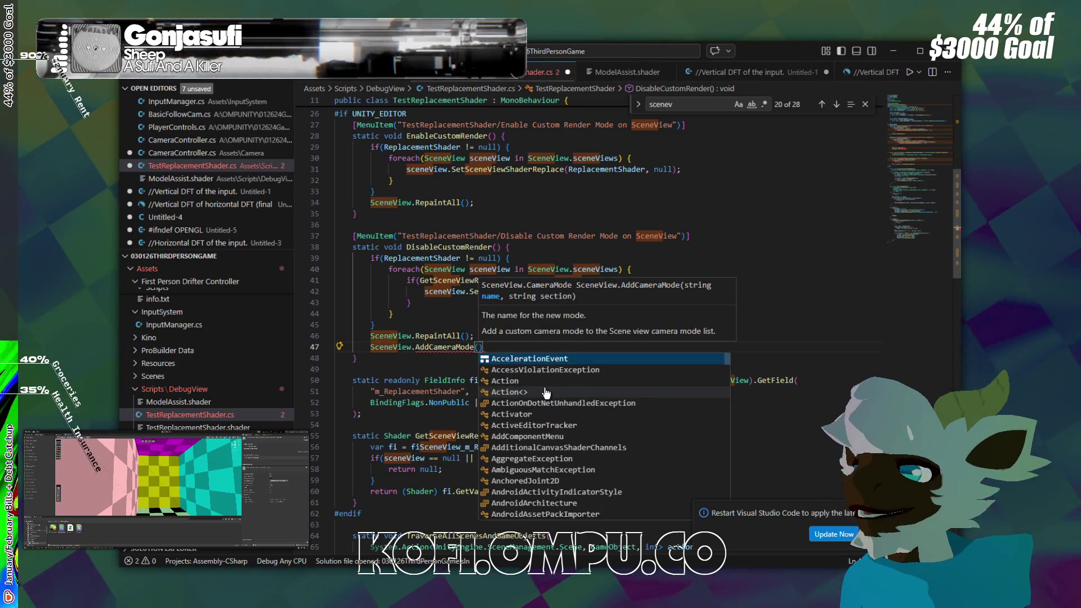
{"action": "key", "text": "Left"}
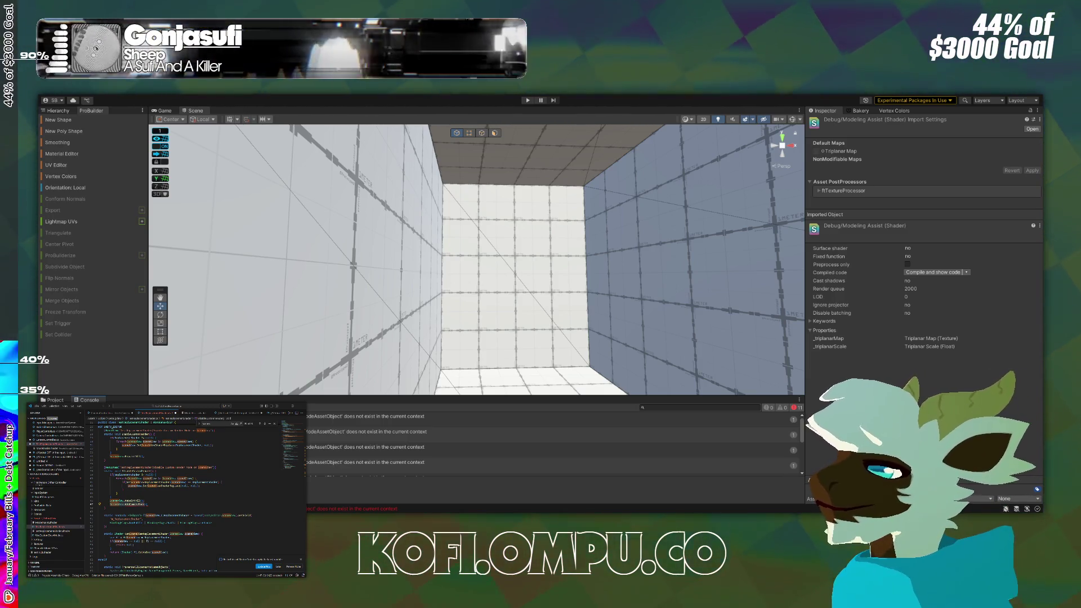
{"action": "left_click", "coordinate": [60, 400]}
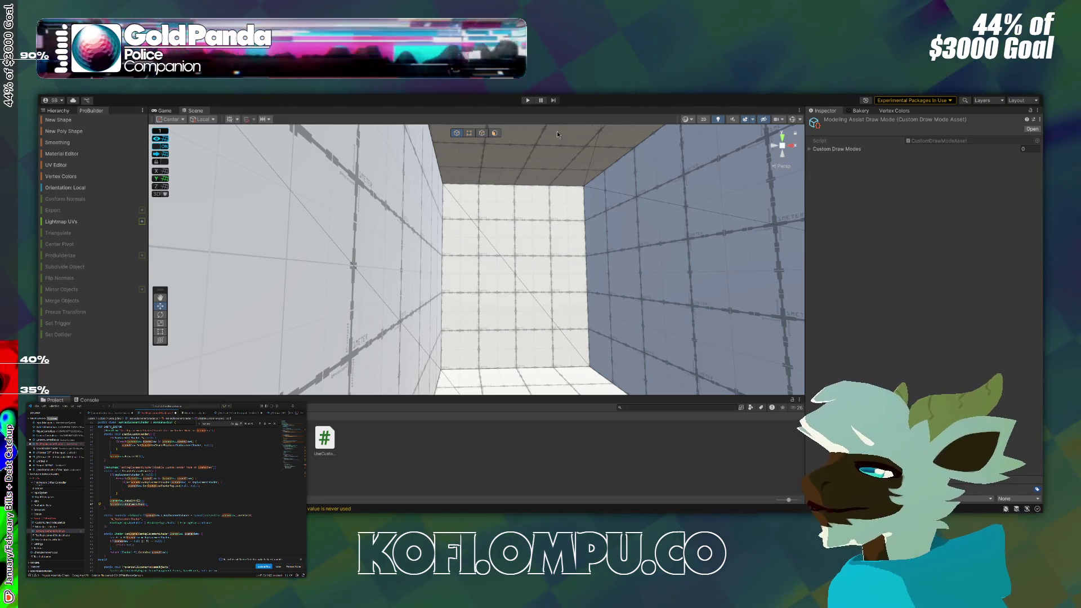
Add Element 0 'Modeling Assist' with category Custom and the Debug/ModelingAssist shader.
{"action": "left_click", "coordinate": [851, 150]}
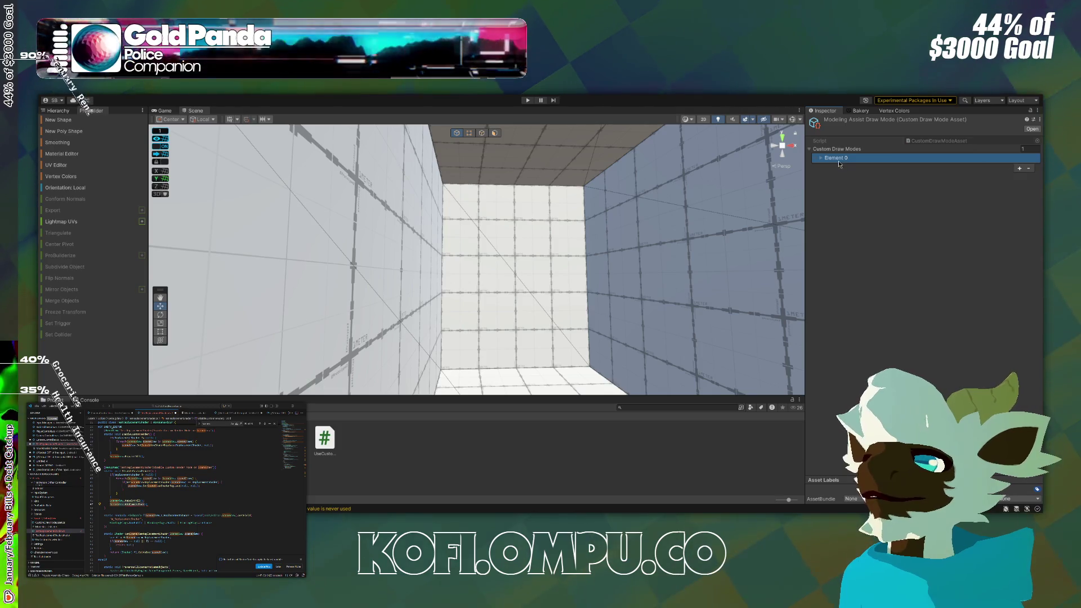
{"action": "left_click", "coordinate": [822, 160]}
{"action": "type", "text": "Modeling Assist"}
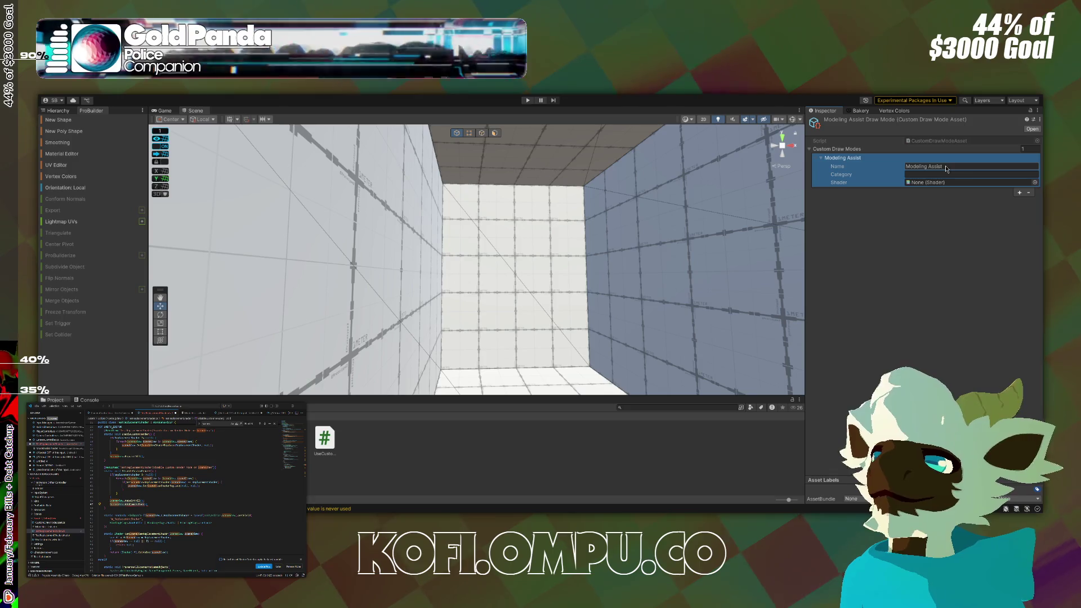
{"action": "type", "text": "Custom"}
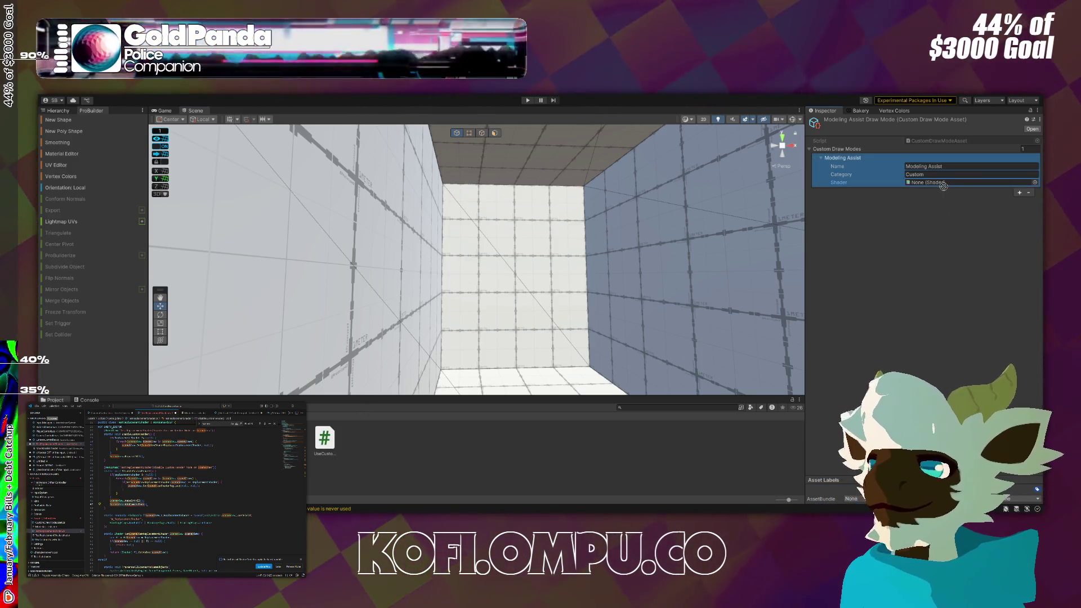
{"action": "left_click_drag", "start_coordinate": [470, 236], "coordinate": [450, 240]}
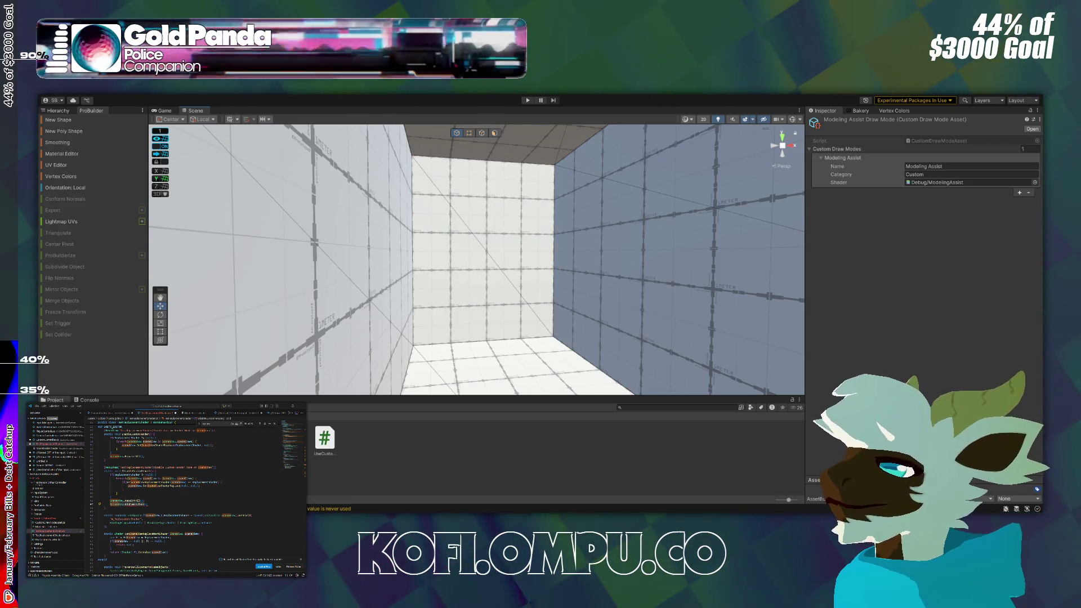
{"action": "left_click", "coordinate": [572, 448]}
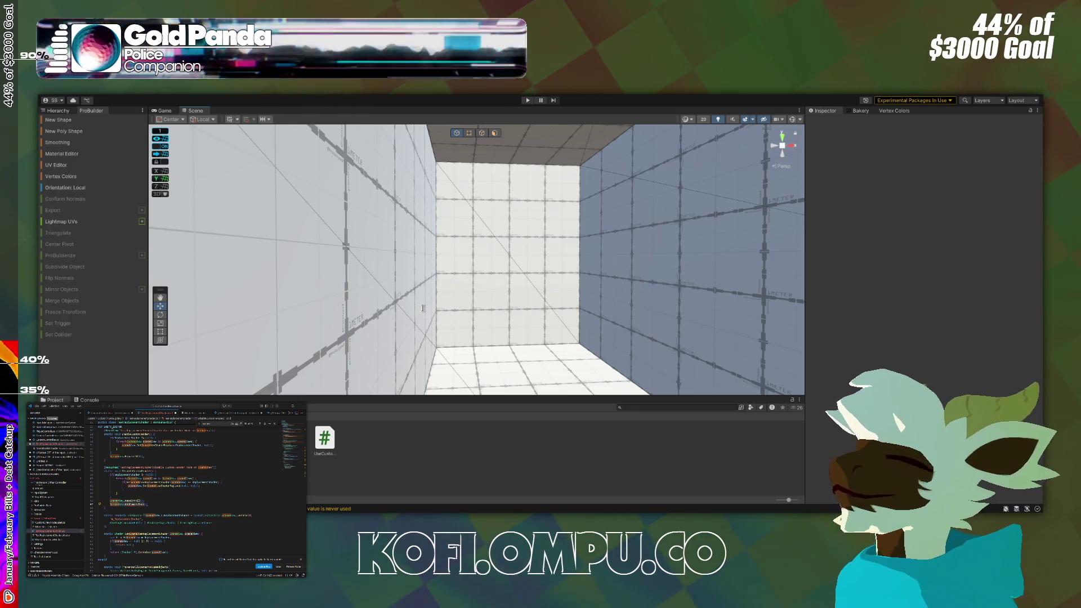
{"action": "mouse_move", "coordinate": [553, 331]}
{"action": "left_mouse_down"}
{"action": "mouse_move", "coordinate": [526, 338]}
{"action": "mouse_move", "coordinate": [548, 328]}
{"action": "mouse_move", "coordinate": [585, 345]}
{"action": "mouse_move", "coordinate": [560, 336]}
{"action": "left_mouse_up"}
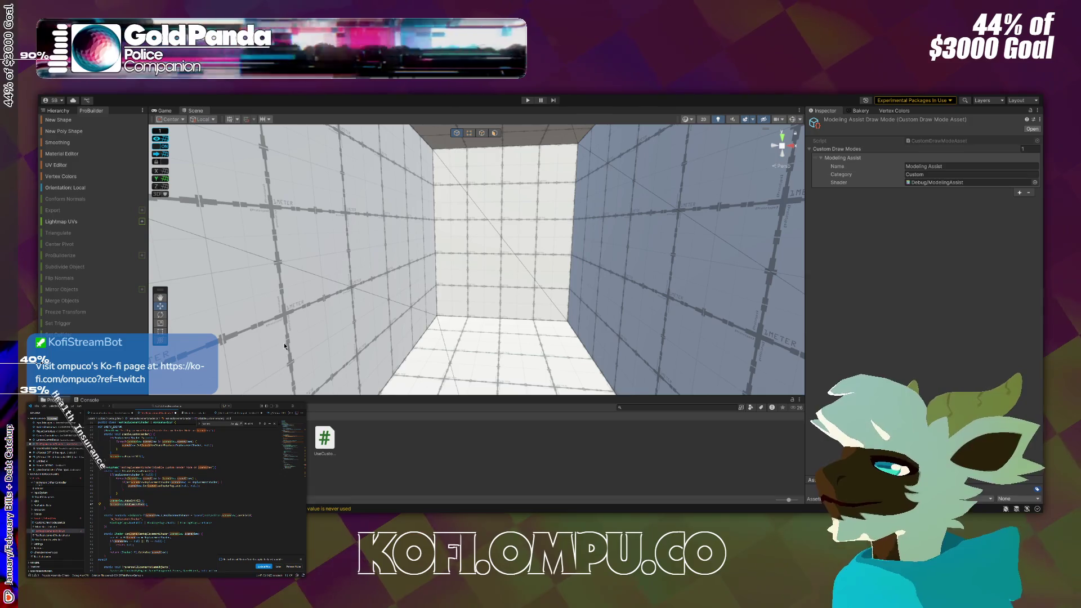
{"action": "left_click_drag", "start_coordinate": [284, 346], "coordinate": [463, 297]}
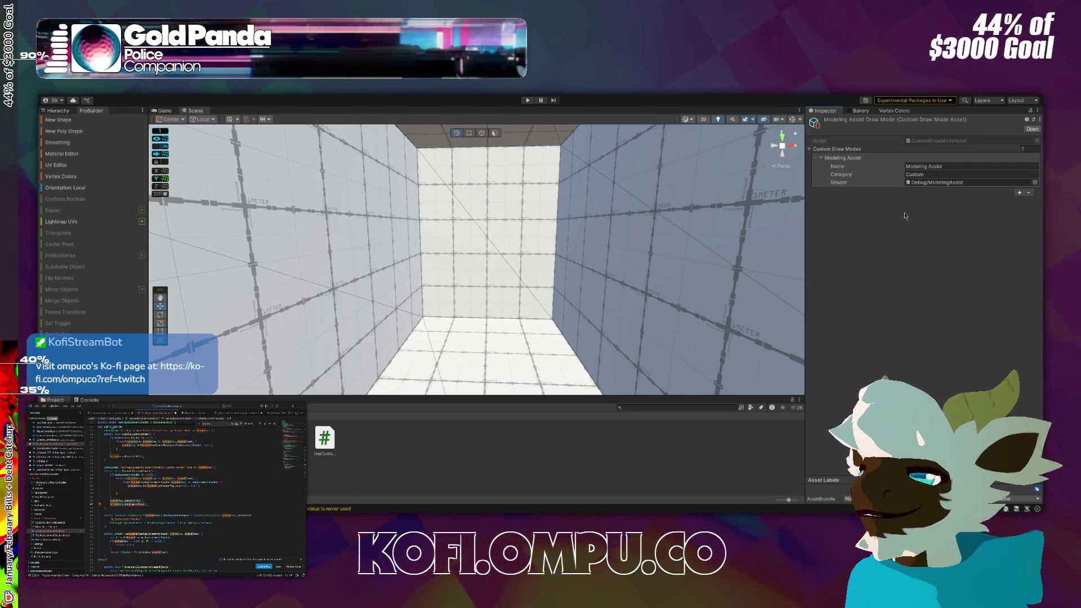
Set the draw mode's Category field to Miscellanious.
{"action": "left_click", "coordinate": [930, 175]}
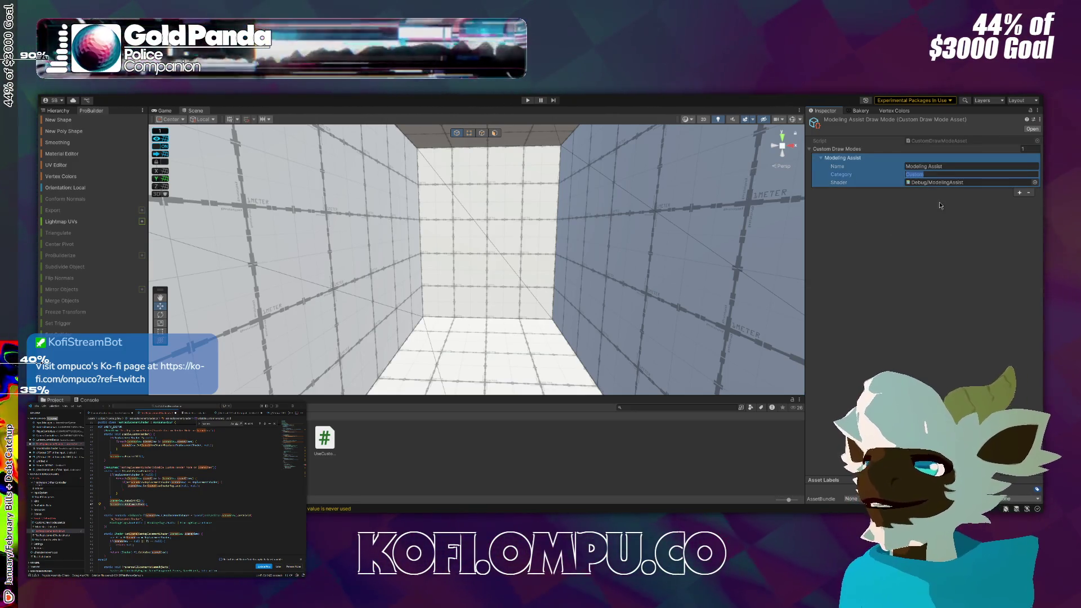
{"action": "type", "text": "Miscellanious"}
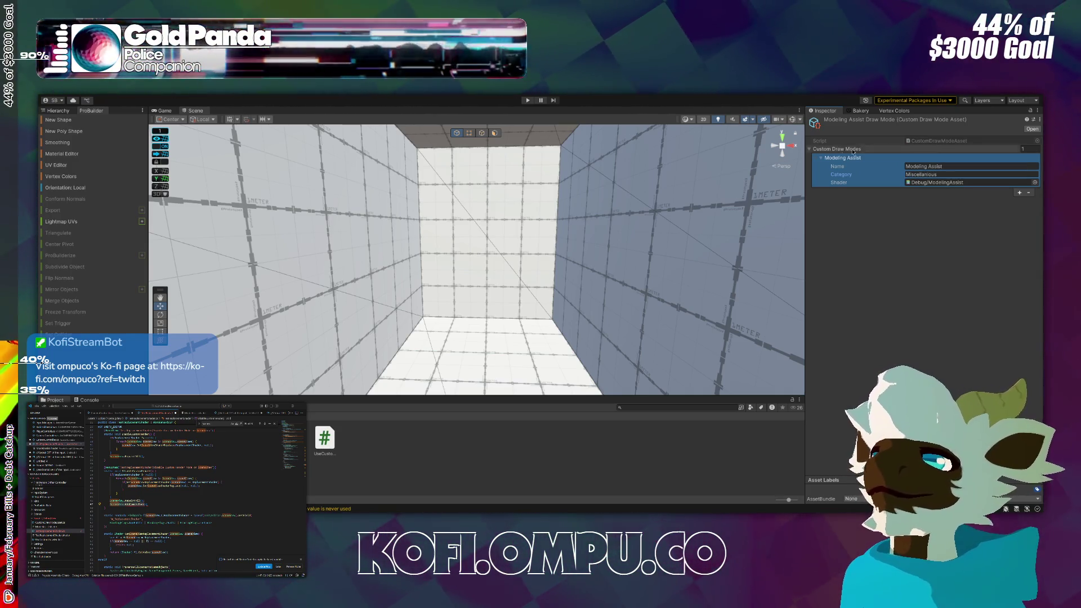
{"action": "left_click", "coordinate": [752, 117]}
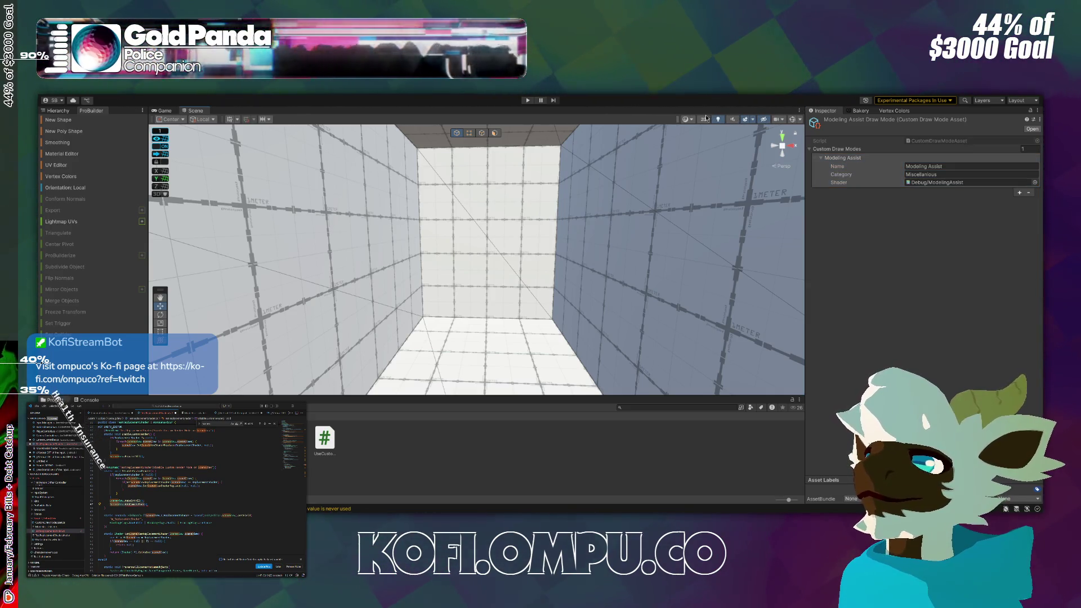
Select and deselect the room's Cube, then select the UseCustomDrawMode script asset.
{"action": "key", "text": "ctrl+z"}
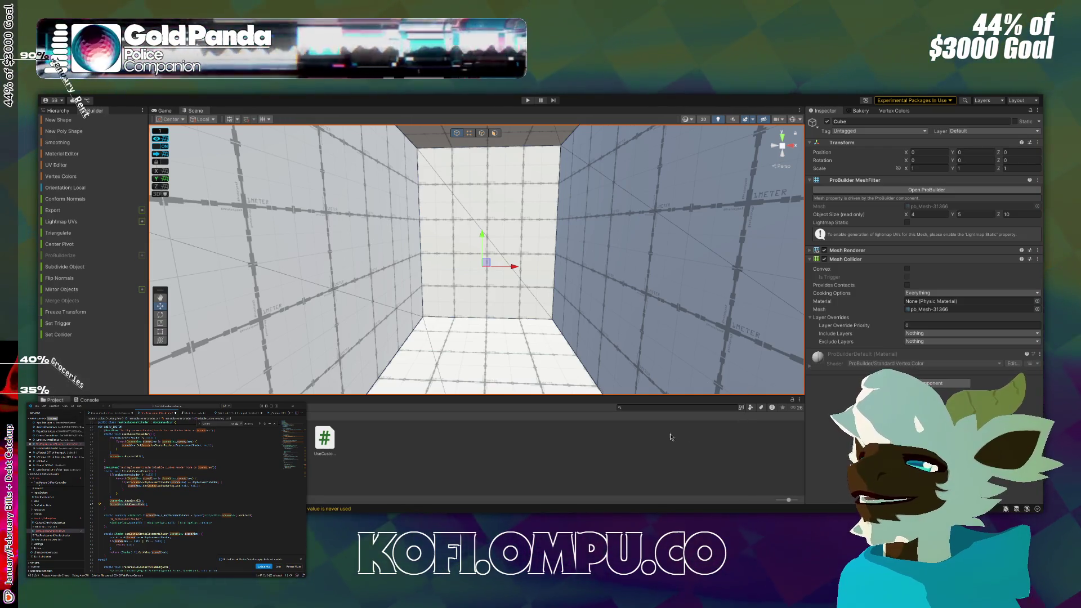
{"action": "left_click", "coordinate": [598, 444]}
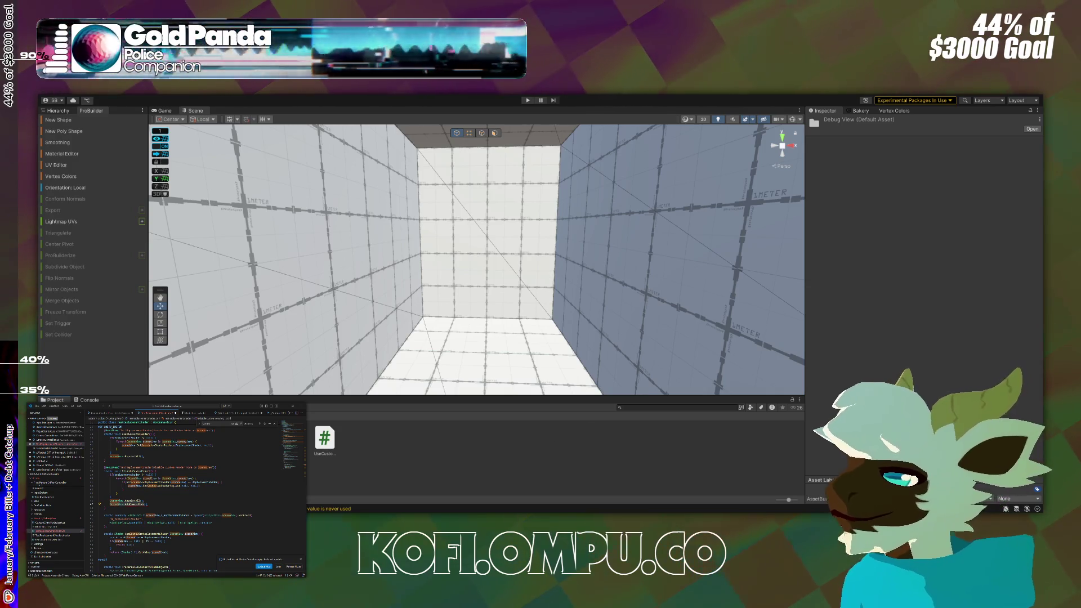
{"action": "left_click", "coordinate": [326, 440]}
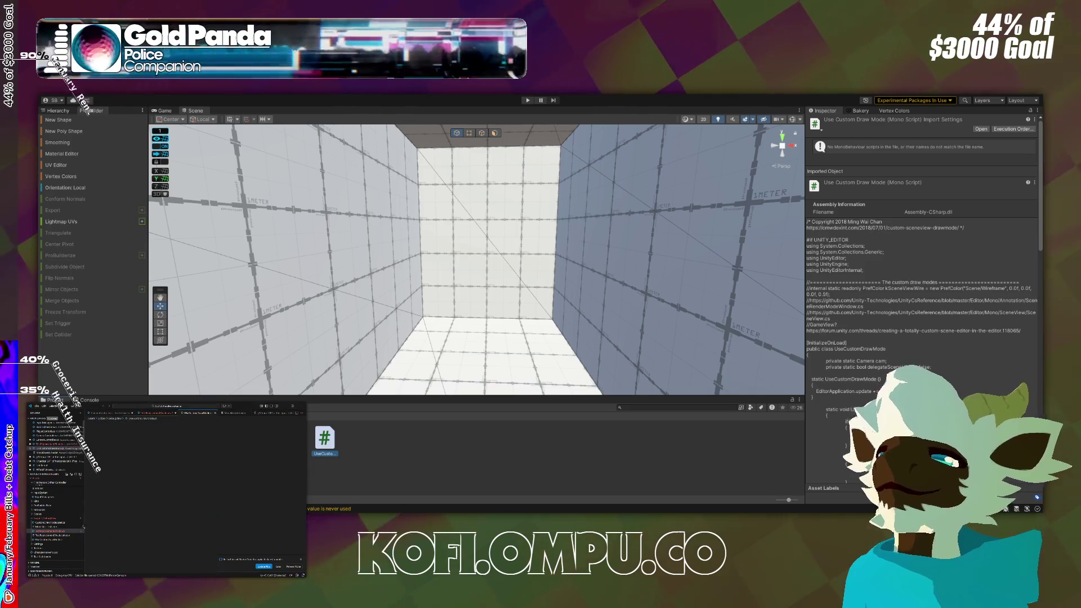
Open UseCustomDrawMode.cs in VS Code, highlight commented lines 12–13, and scroll through the code.
{"action": "double_click", "coordinate": [325, 439]}
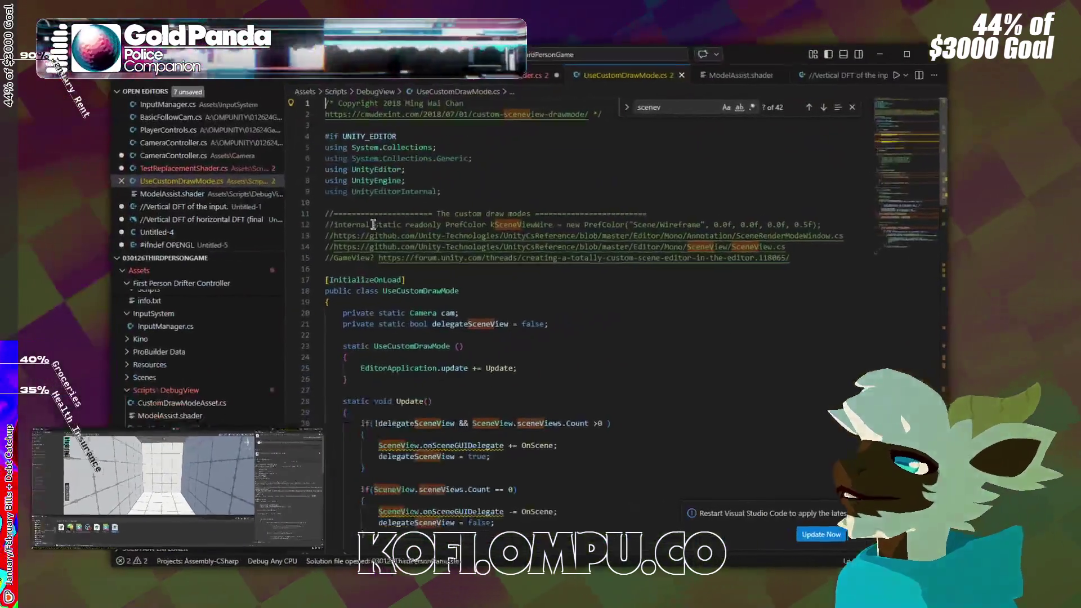
{"action": "mouse_move", "coordinate": [334, 225]}
{"action": "left_mouse_down"}
{"action": "mouse_move", "coordinate": [821, 225]}
{"action": "mouse_move", "coordinate": [794, 233]}
{"action": "mouse_move", "coordinate": [836, 223]}
{"action": "left_mouse_up"}
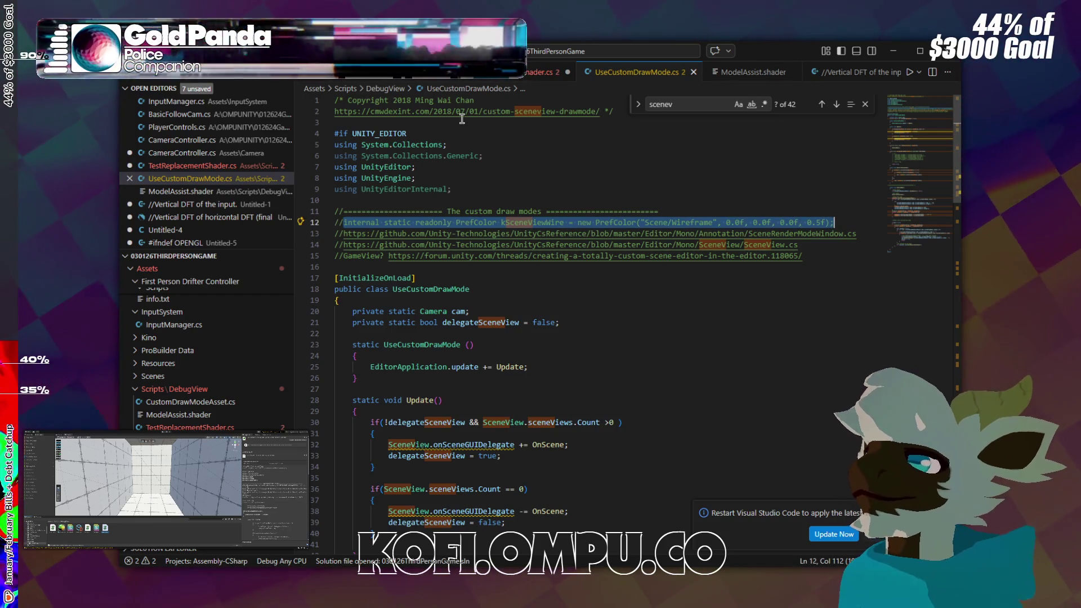
{"action": "scroll", "coordinate": [459, 159], "scroll_direction": "down", "scroll_amount": 1}
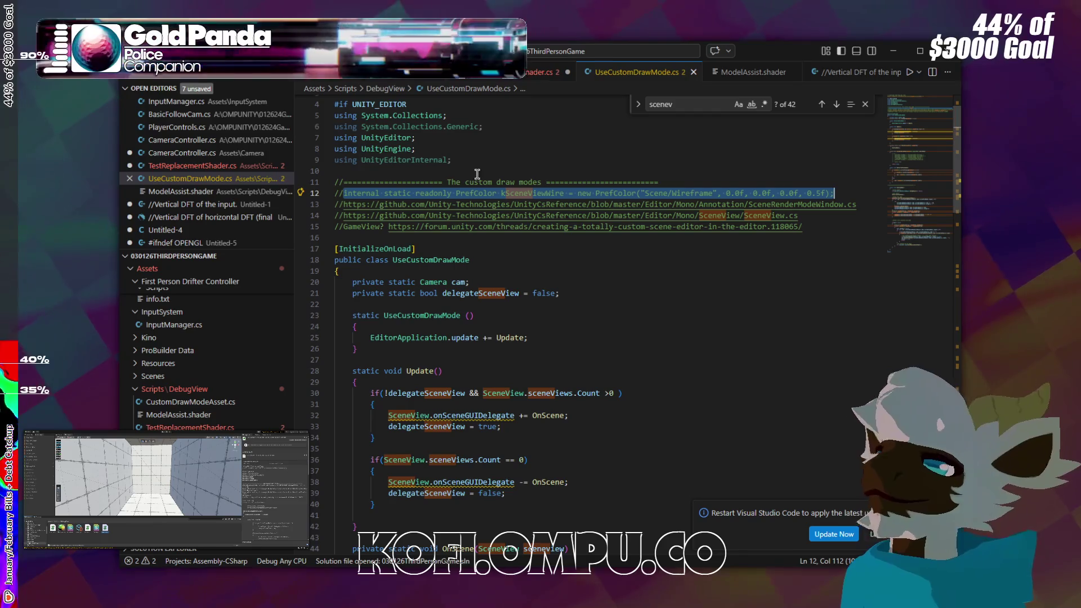
{"action": "scroll", "coordinate": [481, 170], "scroll_direction": "down", "scroll_amount": 1}
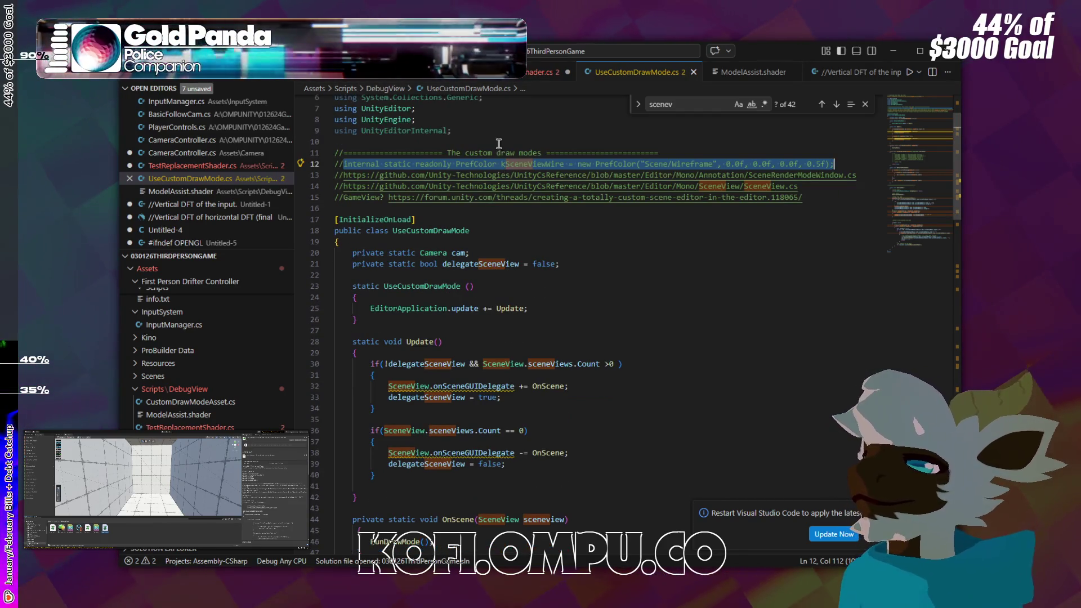
{"action": "scroll", "coordinate": [476, 160], "scroll_direction": "down", "scroll_amount": 4}
{"action": "scroll", "coordinate": [474, 169], "scroll_direction": "down", "scroll_amount": 2}
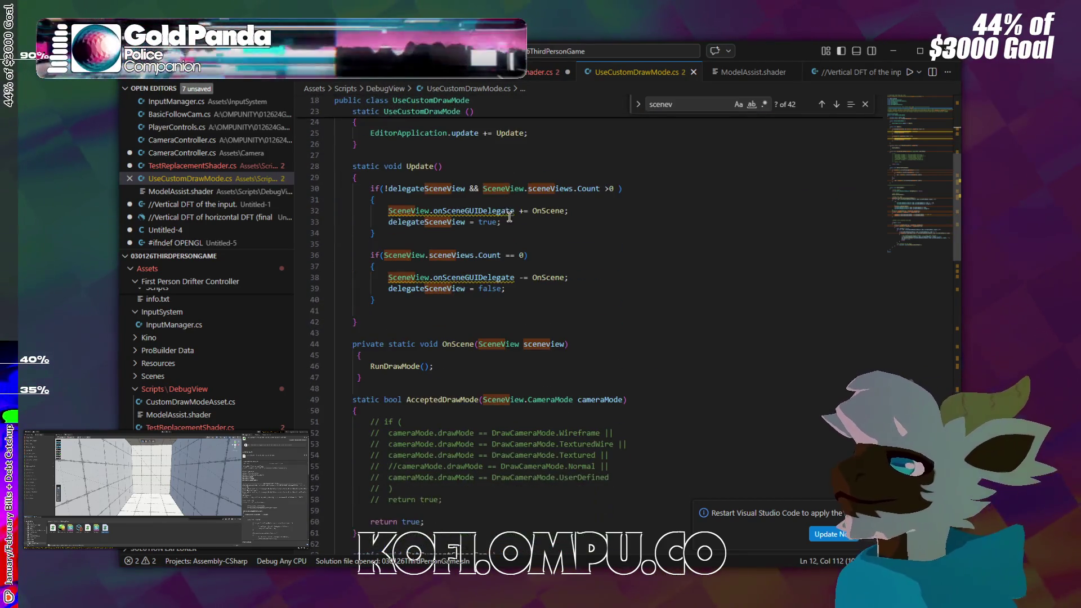
{"action": "scroll", "coordinate": [471, 201], "scroll_direction": "up", "scroll_amount": 5}
{"action": "scroll", "coordinate": [473, 211], "scroll_direction": "down", "scroll_amount": 5}
{"action": "scroll", "coordinate": [480, 211], "scroll_direction": "down", "scroll_amount": 3}
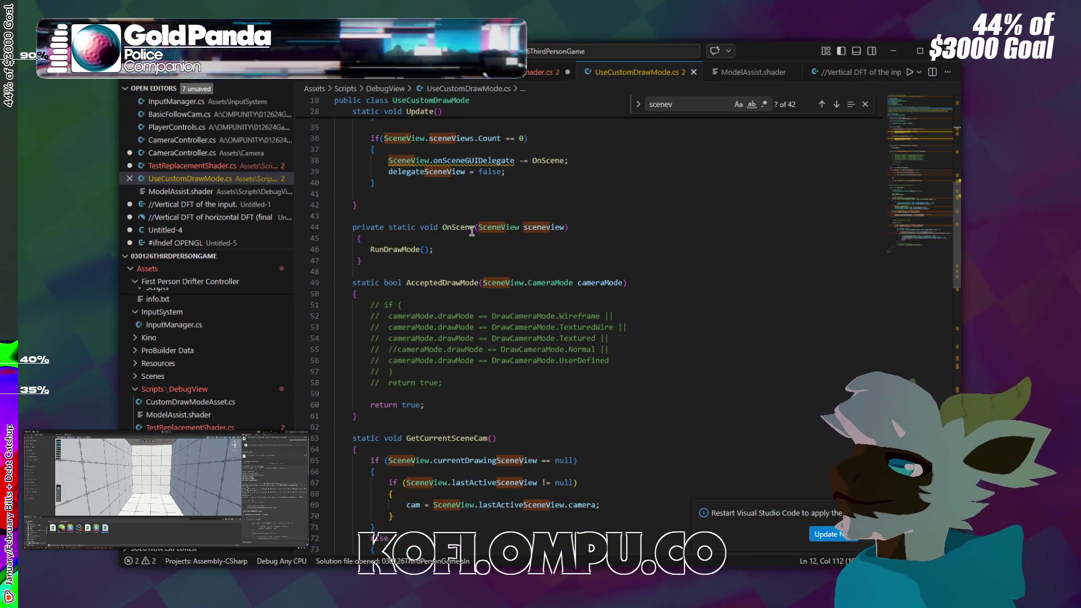
{"action": "scroll", "coordinate": [417, 223], "scroll_direction": "down", "scroll_amount": 2}
{"action": "scroll", "coordinate": [552, 259], "scroll_direction": "down", "scroll_amount": 10}
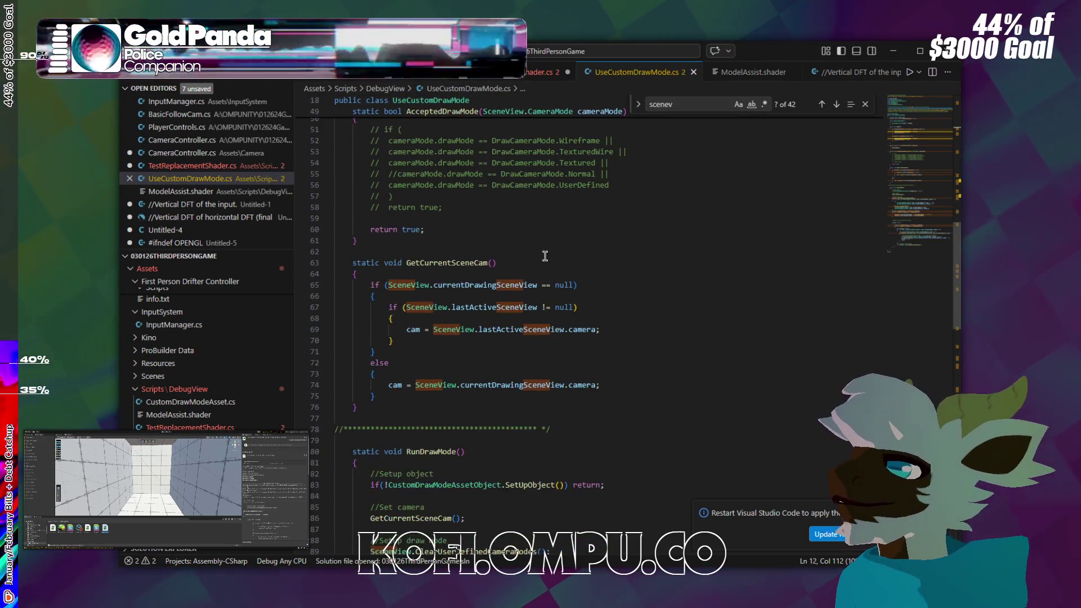
{"action": "scroll", "coordinate": [541, 244], "scroll_direction": "down", "scroll_amount": 10}
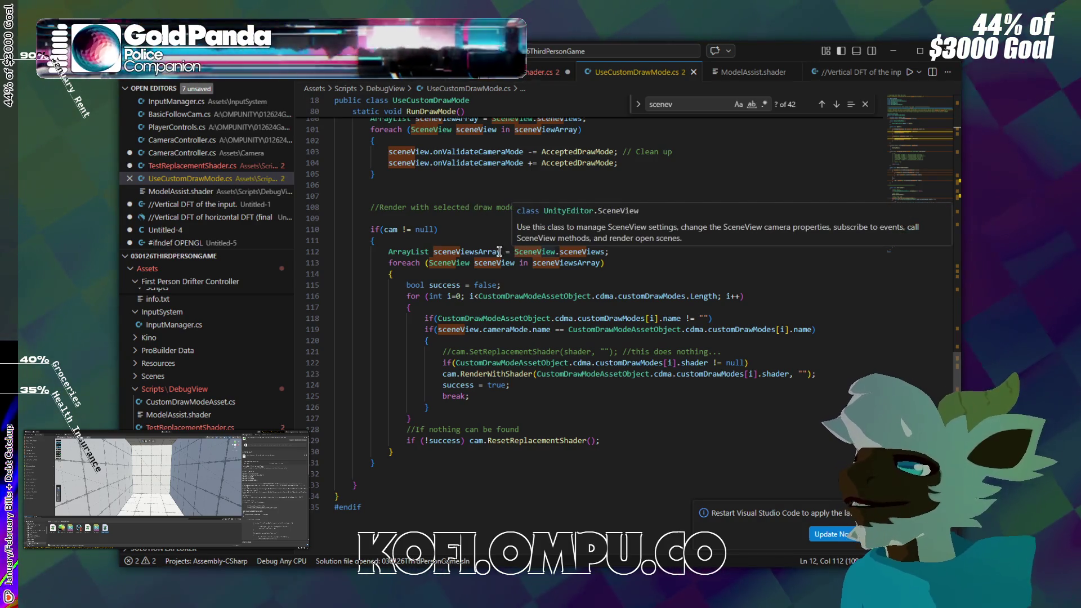
{"action": "scroll", "coordinate": [617, 334], "scroll_direction": "up", "scroll_amount": 15}
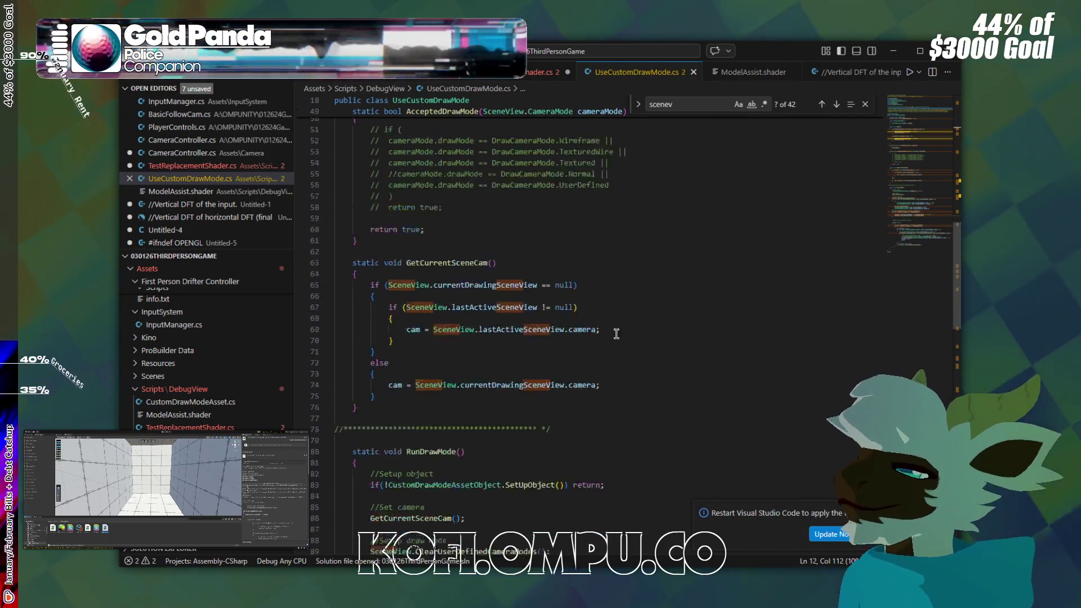
{"action": "scroll", "coordinate": [617, 335], "scroll_direction": "up", "scroll_amount": 4}
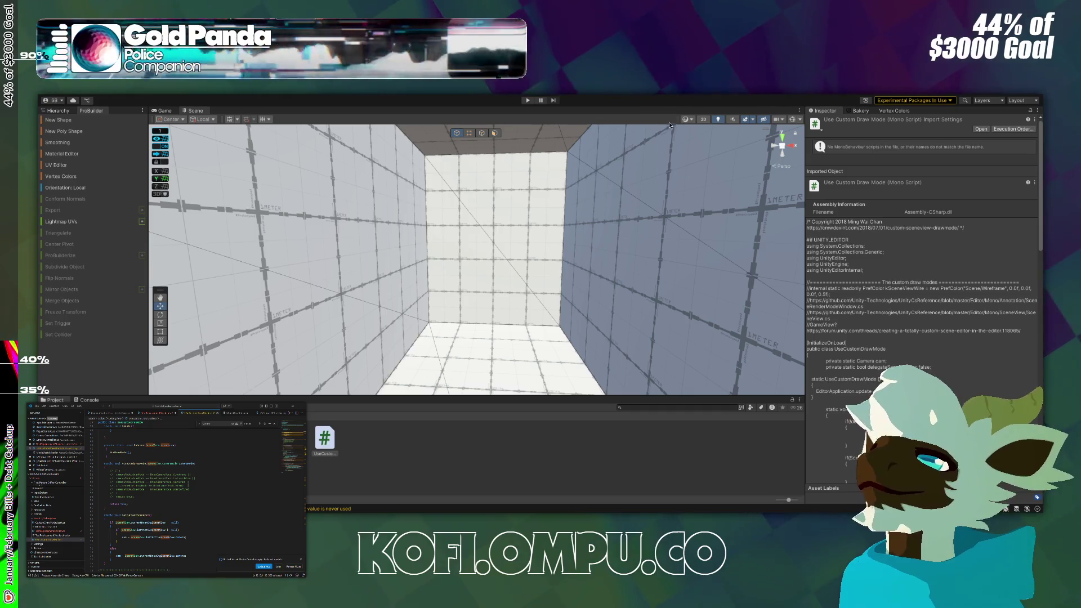
Adjust the view of the room, then show its interior in the Scene view.
{"action": "left_click_drag", "start_coordinate": [385, 268], "coordinate": [375, 271]}
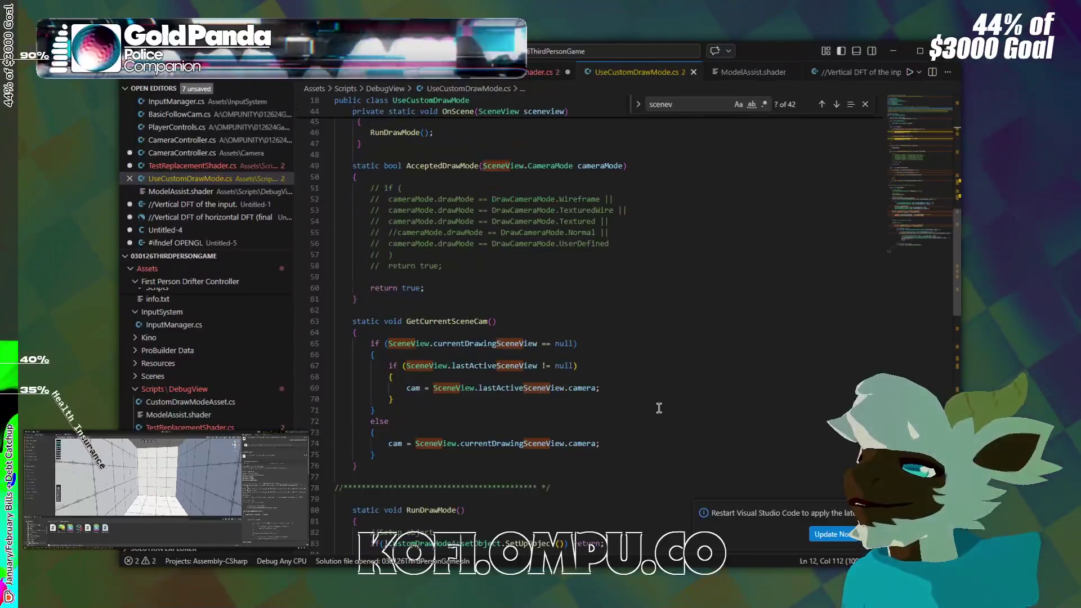
{"action": "scroll", "coordinate": [648, 408], "scroll_direction": "down", "scroll_amount": 8}
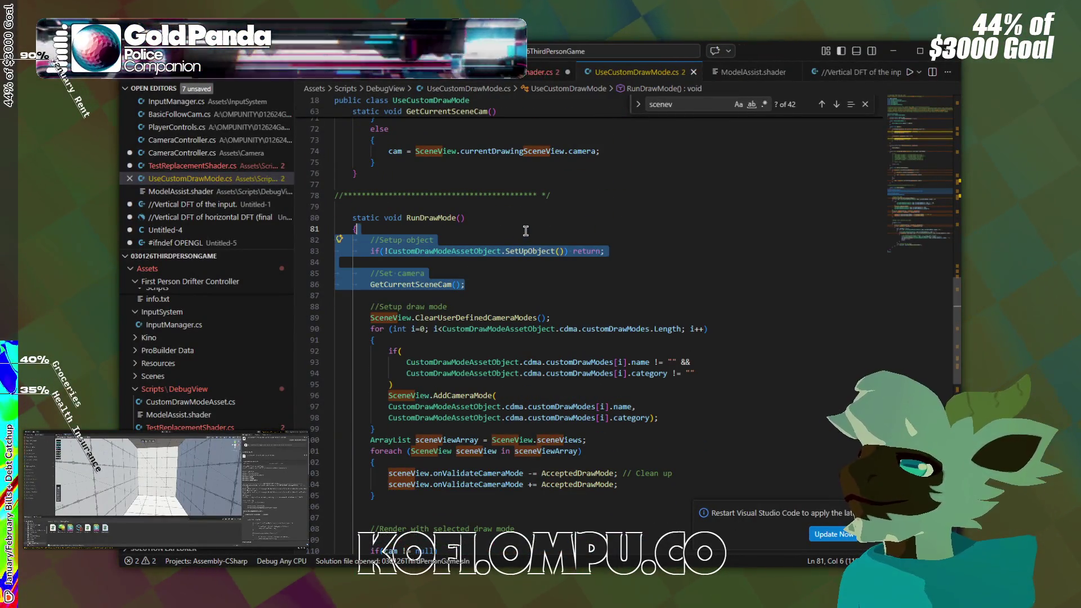
{"action": "scroll", "coordinate": [531, 233], "scroll_direction": "up", "scroll_amount": 14}
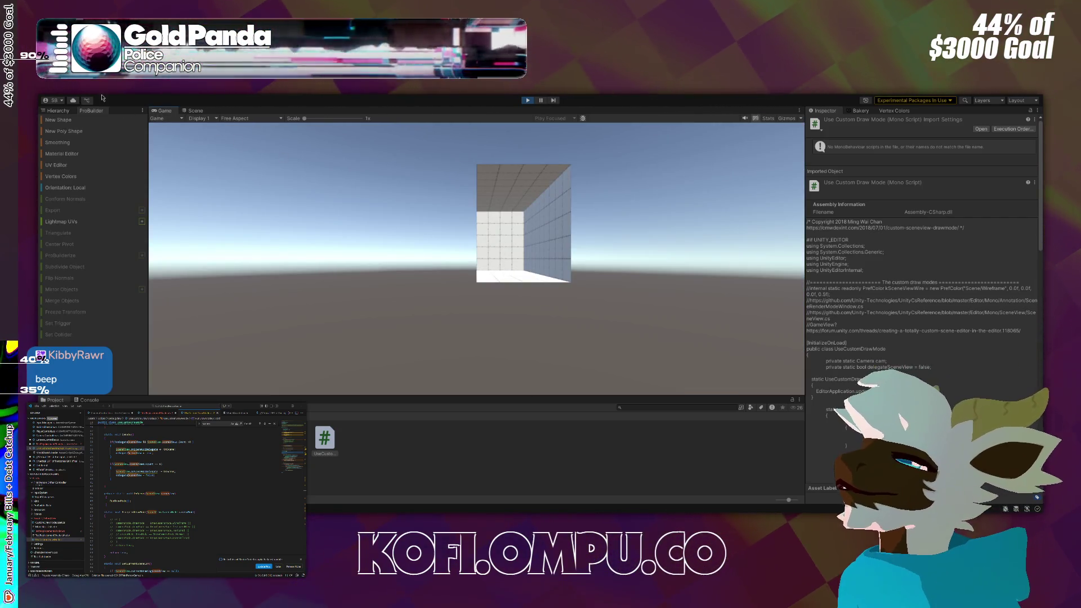
{"action": "left_click", "coordinate": [195, 110]}
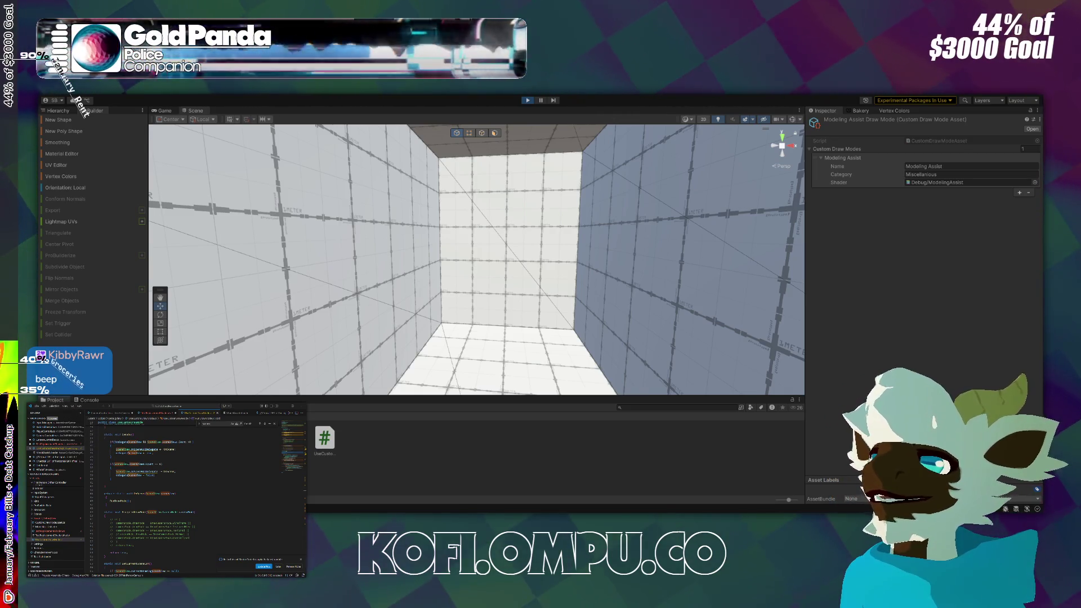
Select the Modeling Assist entry and collapse, then re-expand, its fields.
{"action": "left_click", "coordinate": [872, 177]}
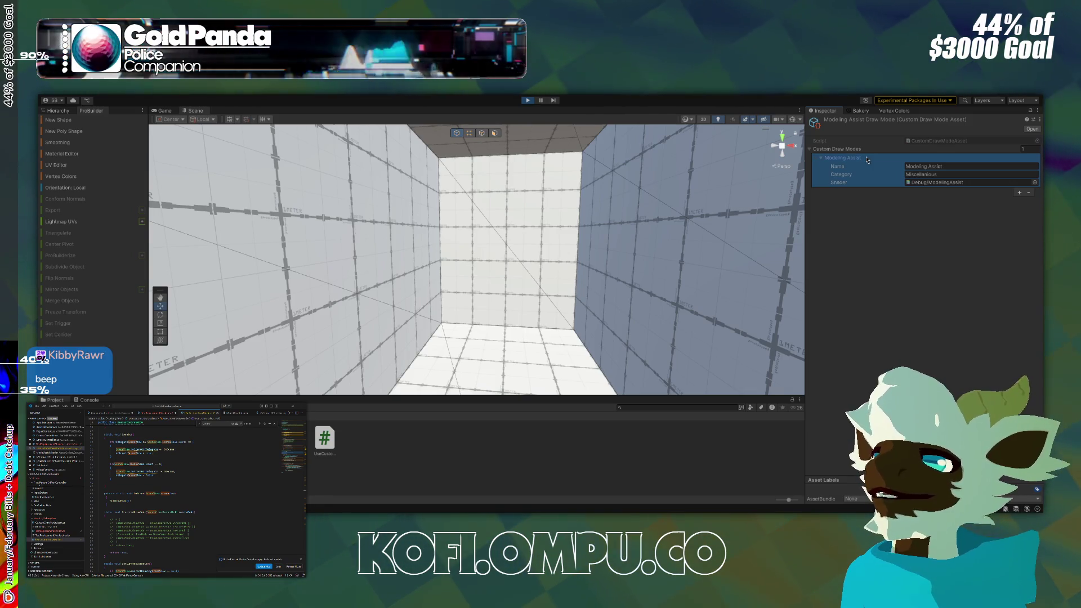
{"action": "left_click", "coordinate": [864, 158]}
{"action": "left_click", "coordinate": [864, 158]}
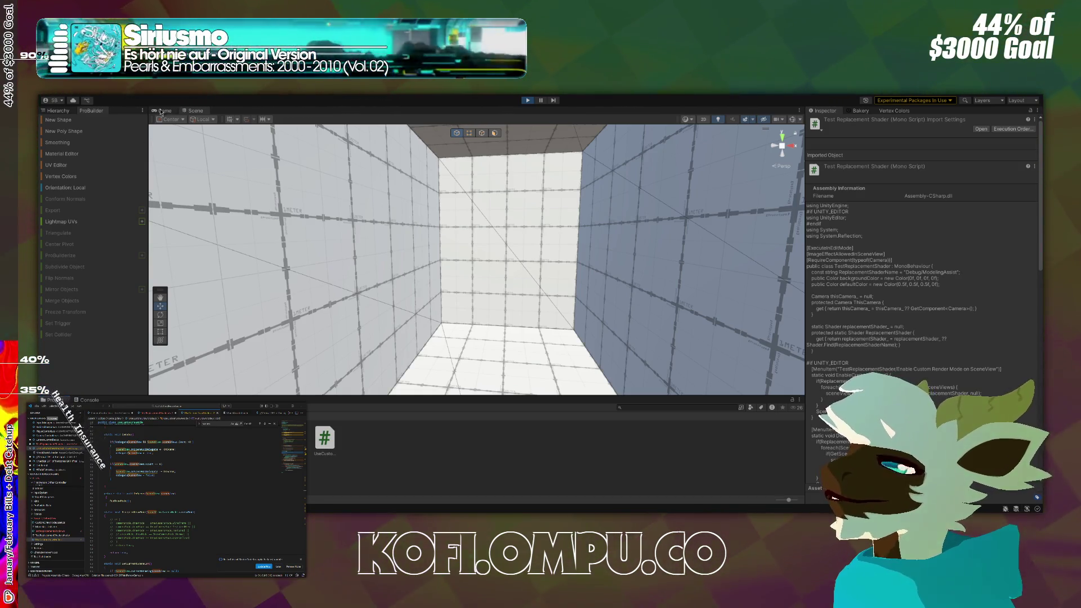
Show the Hierarchy with Main Camera, Directional Light and Cube, and exit play mode.
{"action": "left_click", "coordinate": [58, 110]}
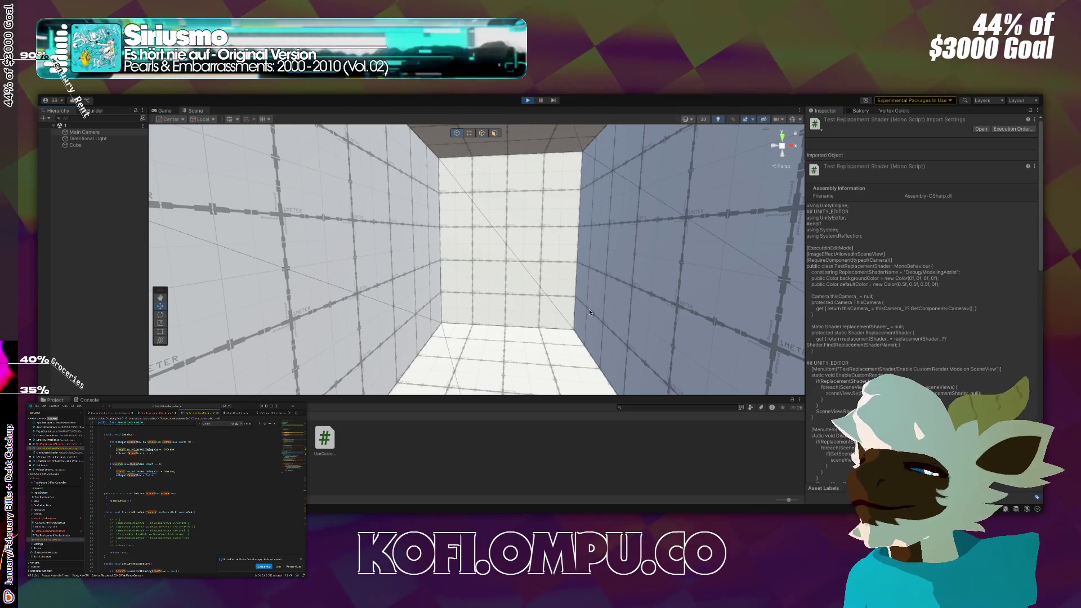
{"action": "left_click", "coordinate": [528, 101]}
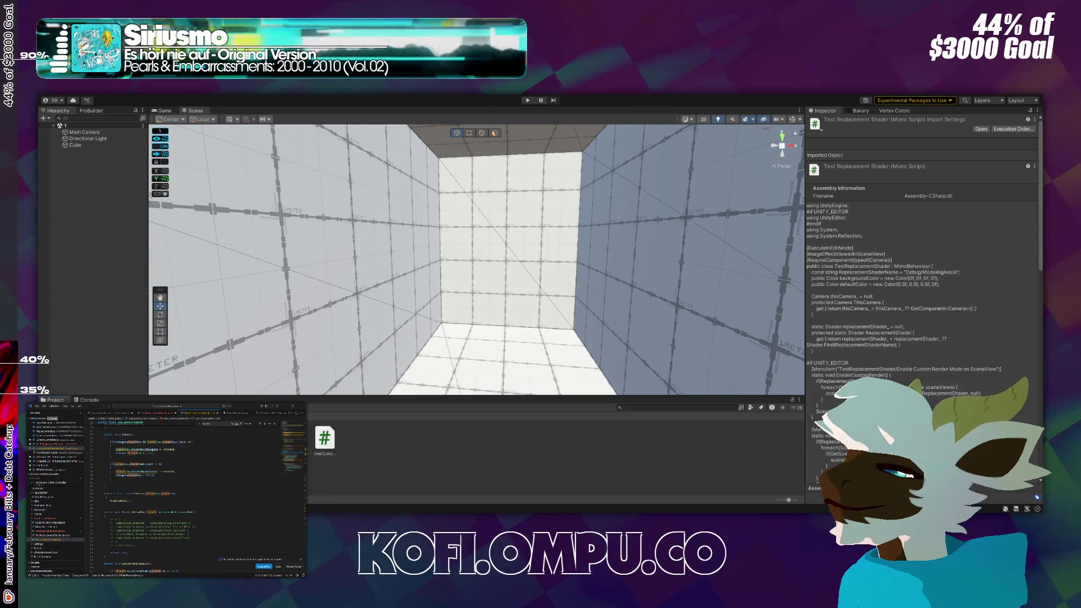
{"action": "scroll", "coordinate": [153, 486], "scroll_direction": "up", "scroll_amount": 5}
{"action": "key", "text": "ctrl+t"}
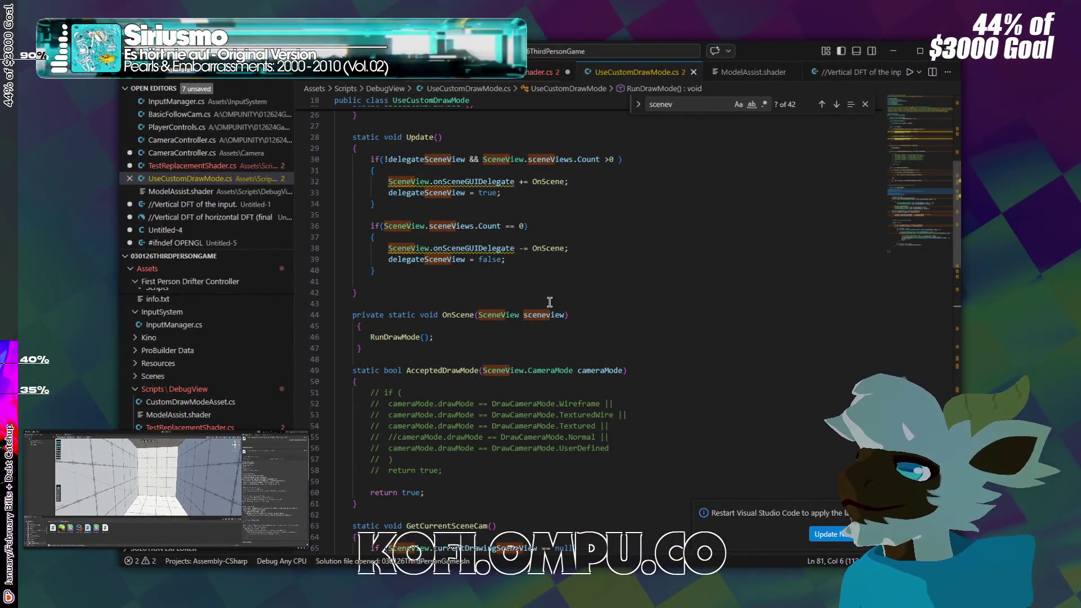
Highlight the UseCustomDrawMode constructor and Update line 31, then scroll down through OnScene.
{"action": "scroll", "coordinate": [550, 312], "scroll_direction": "up", "scroll_amount": 8}
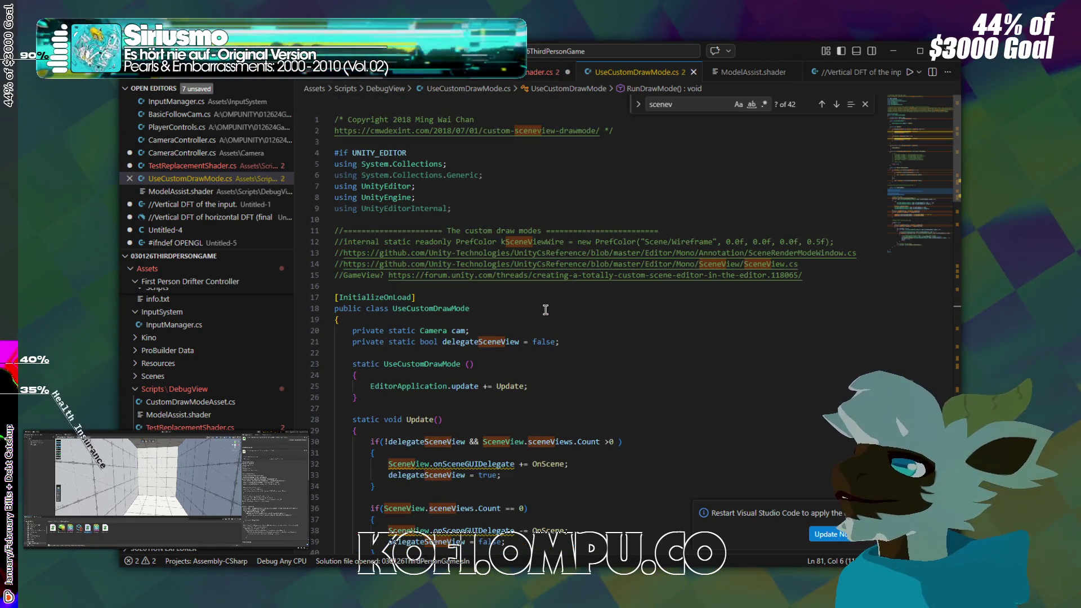
{"action": "mouse_move", "coordinate": [384, 364]}
{"action": "left_mouse_down"}
{"action": "mouse_move", "coordinate": [476, 365]}
{"action": "mouse_move", "coordinate": [492, 401]}
{"action": "left_mouse_up"}
{"action": "scroll", "coordinate": [502, 407], "scroll_direction": "down", "scroll_amount": 1}
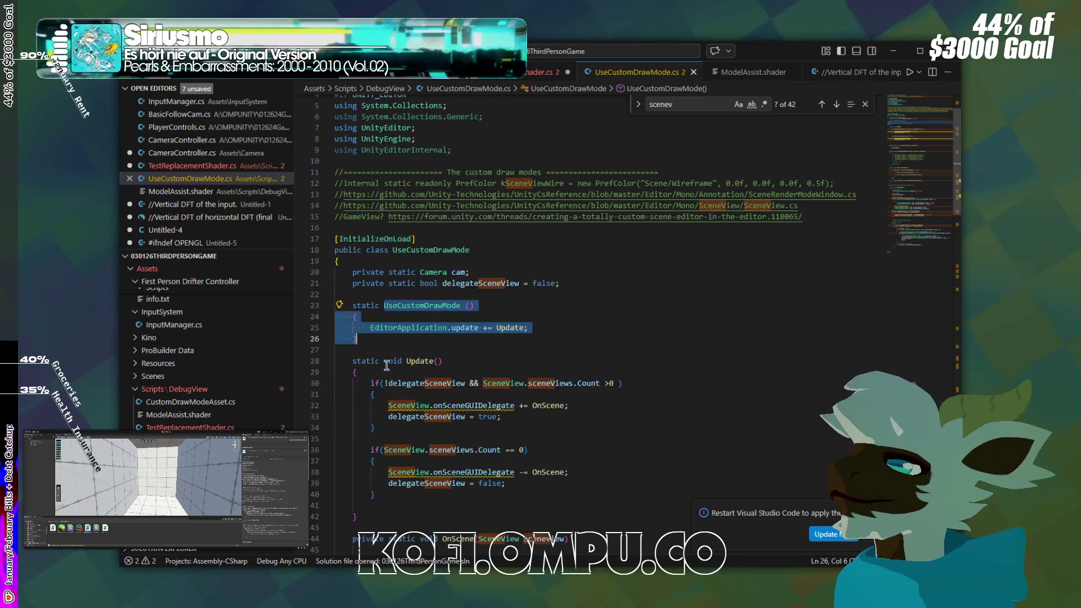
{"action": "left_click", "coordinate": [372, 349]}
{"action": "key", "text": "ctrl+l"}
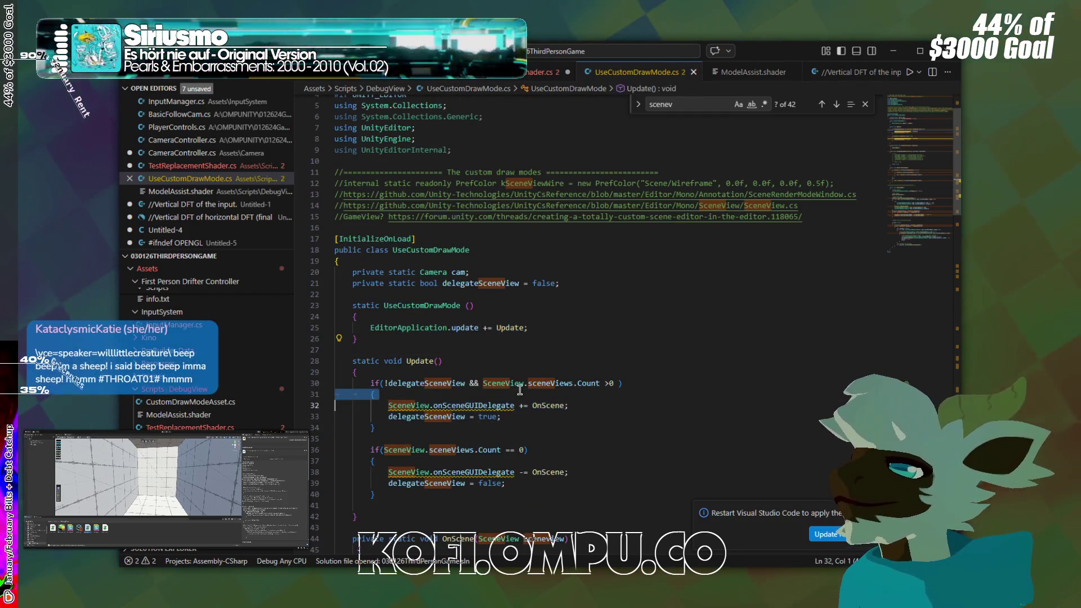
{"action": "scroll", "coordinate": [528, 383], "scroll_direction": "down", "scroll_amount": 4}
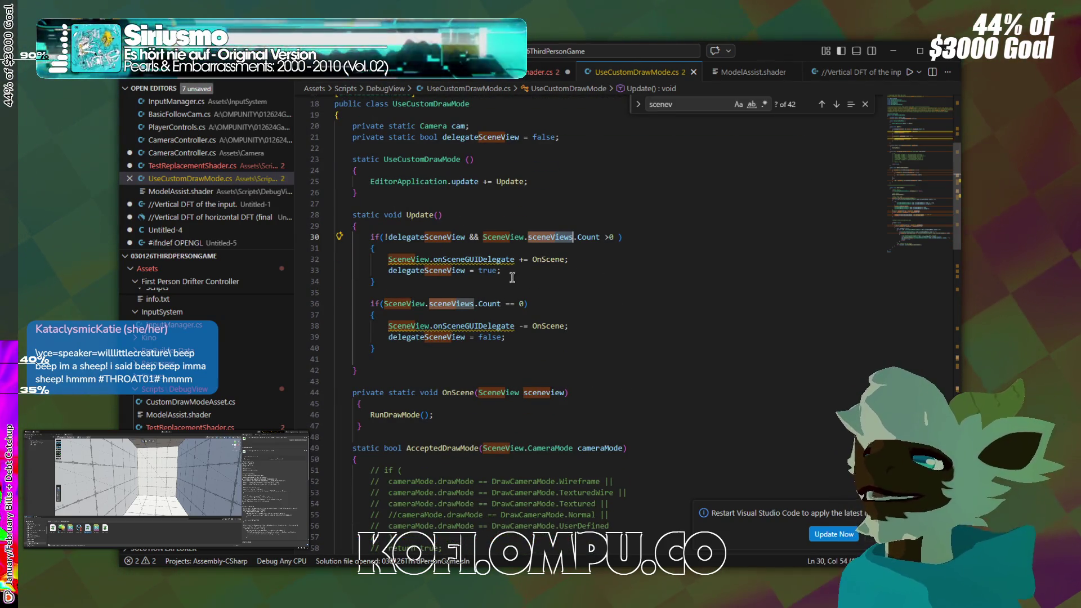
{"action": "scroll", "coordinate": [493, 345], "scroll_direction": "down", "scroll_amount": 2}
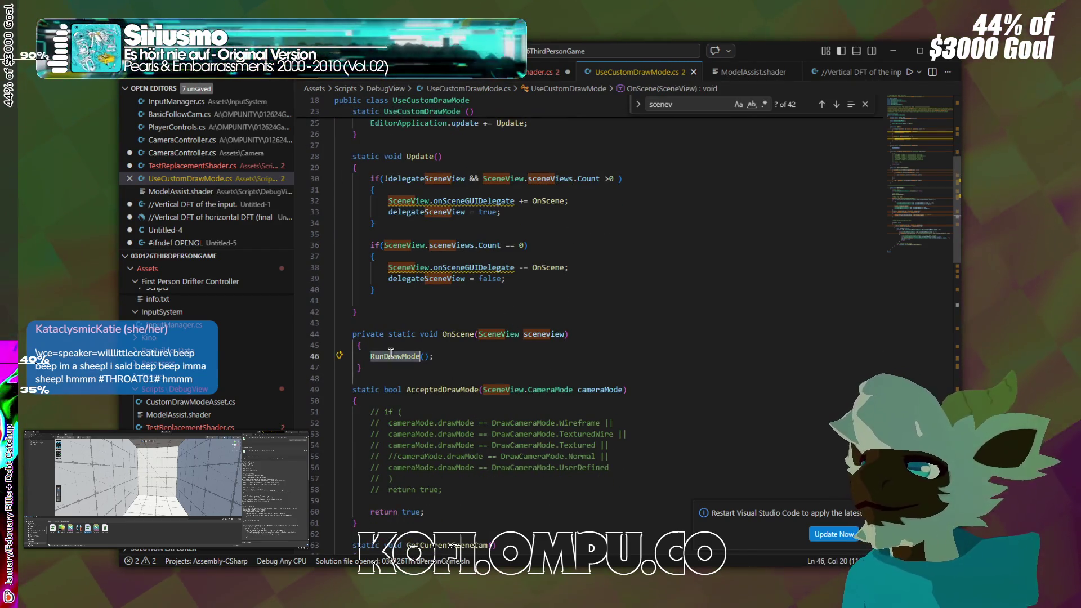
{"action": "scroll", "coordinate": [417, 350], "scroll_direction": "down", "scroll_amount": 2}
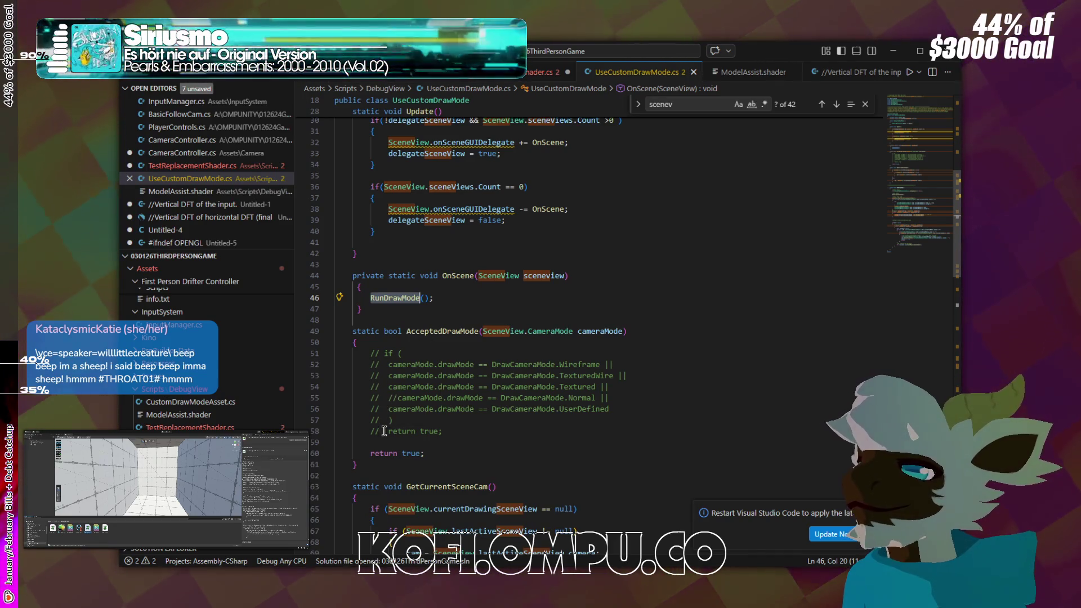
{"action": "scroll", "coordinate": [841, 145], "scroll_direction": "down", "scroll_amount": 4}
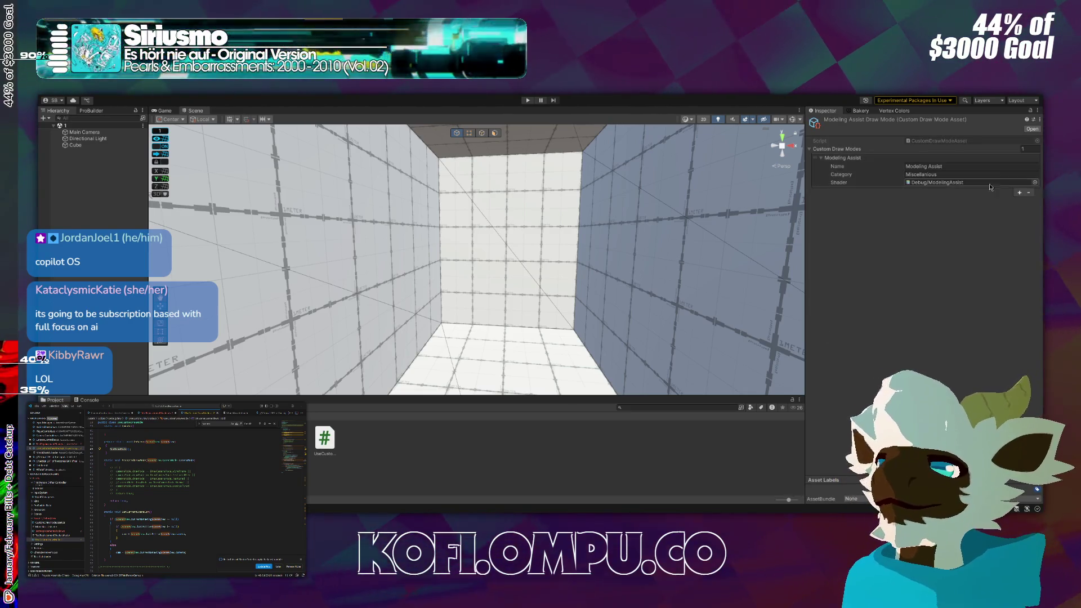
Duplicate the Modeling Assist element in Custom Draw Modes and expand the new entry's fields.
{"action": "left_click", "coordinate": [1020, 193]}
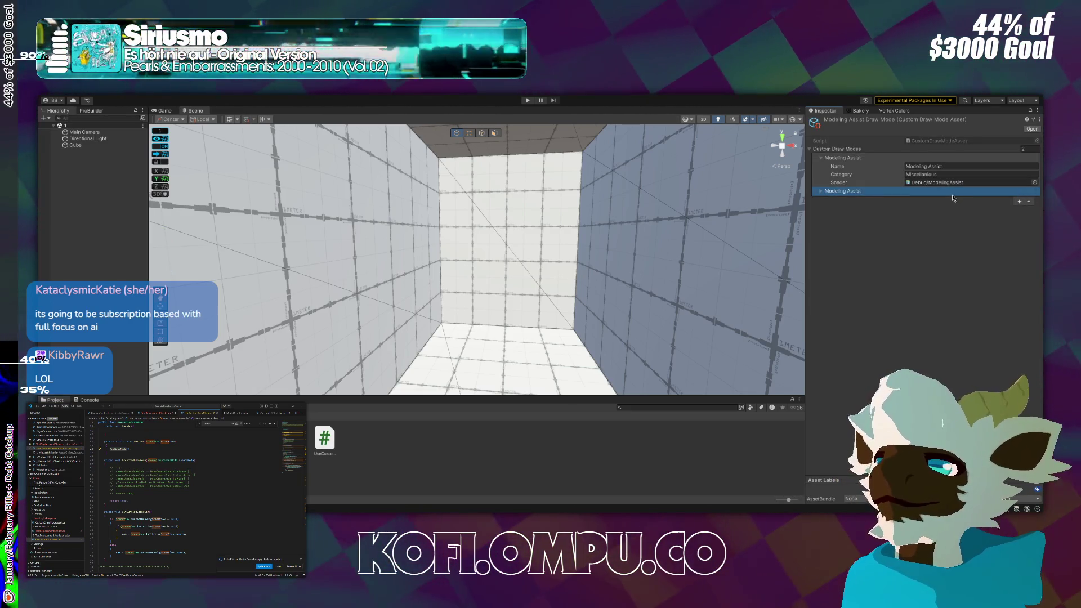
{"action": "left_click", "coordinate": [821, 192]}
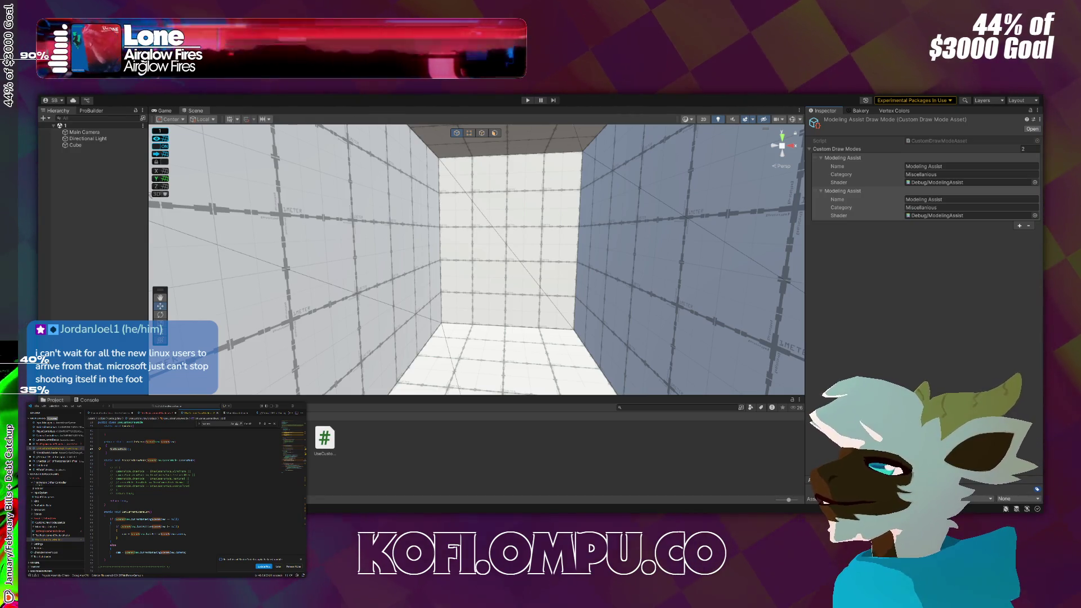
{"action": "left_click", "coordinate": [53, 362]}
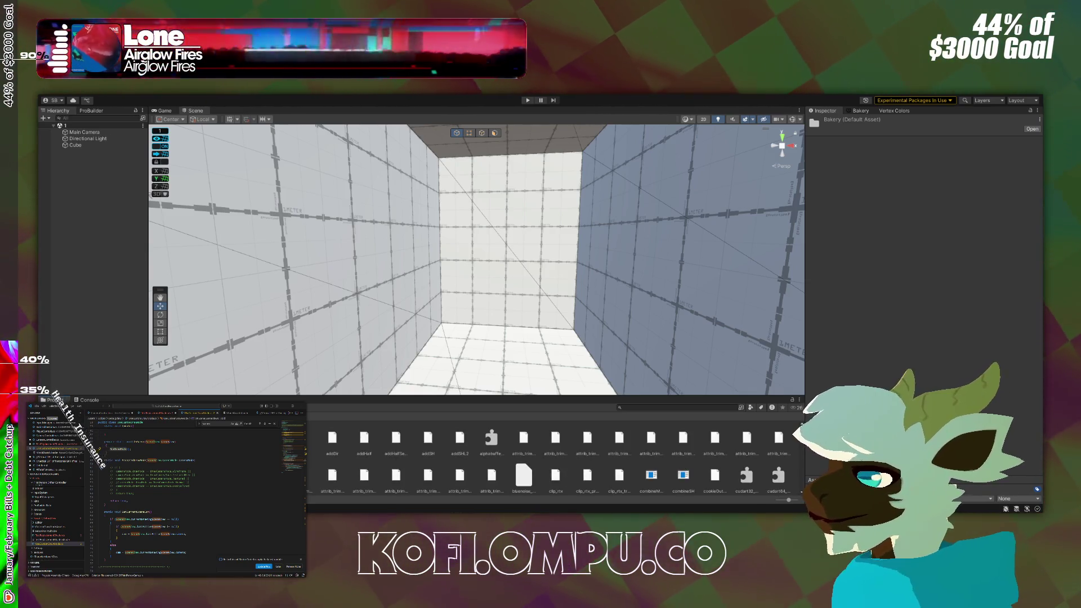
From the Assets root, open the Scripts folder and select both script files.
{"action": "left_click", "coordinate": [51, 419]}
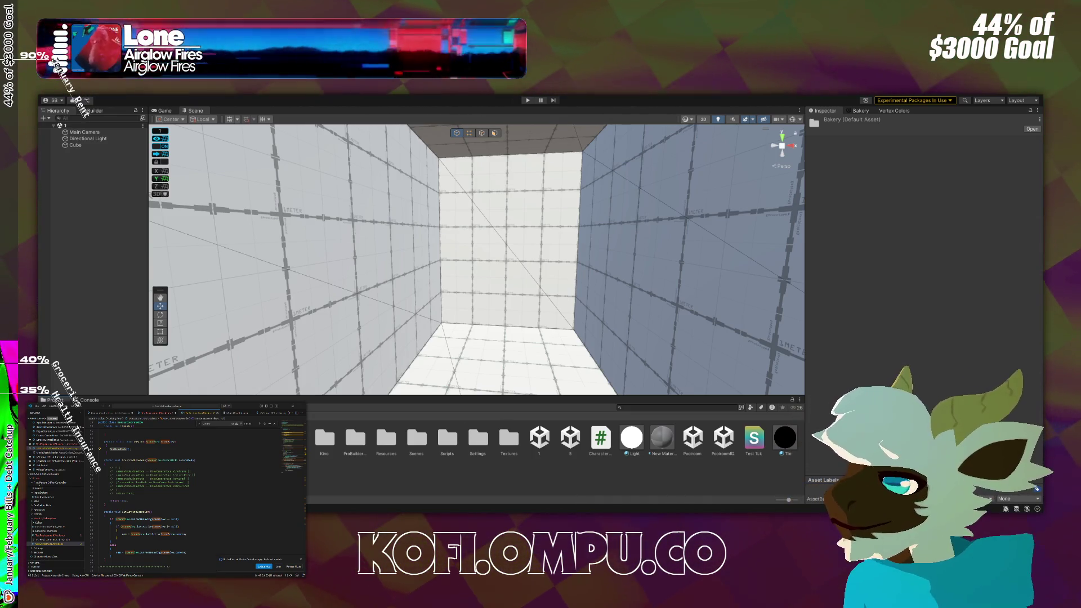
{"action": "double_click", "coordinate": [447, 438]}
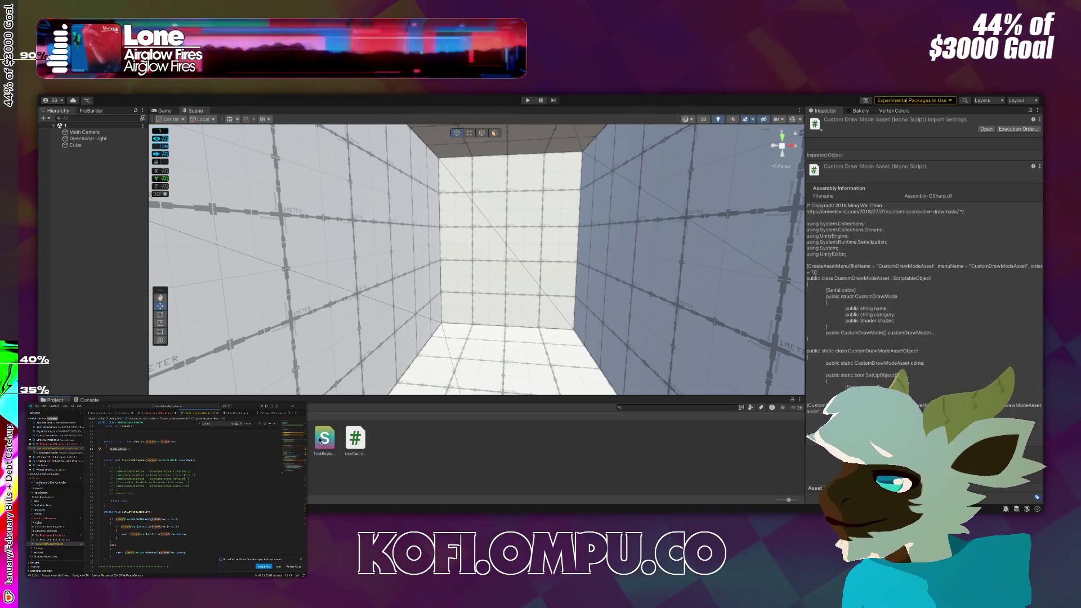
{"action": "left_click", "coordinate": [355, 437], "text": "ctrl"}
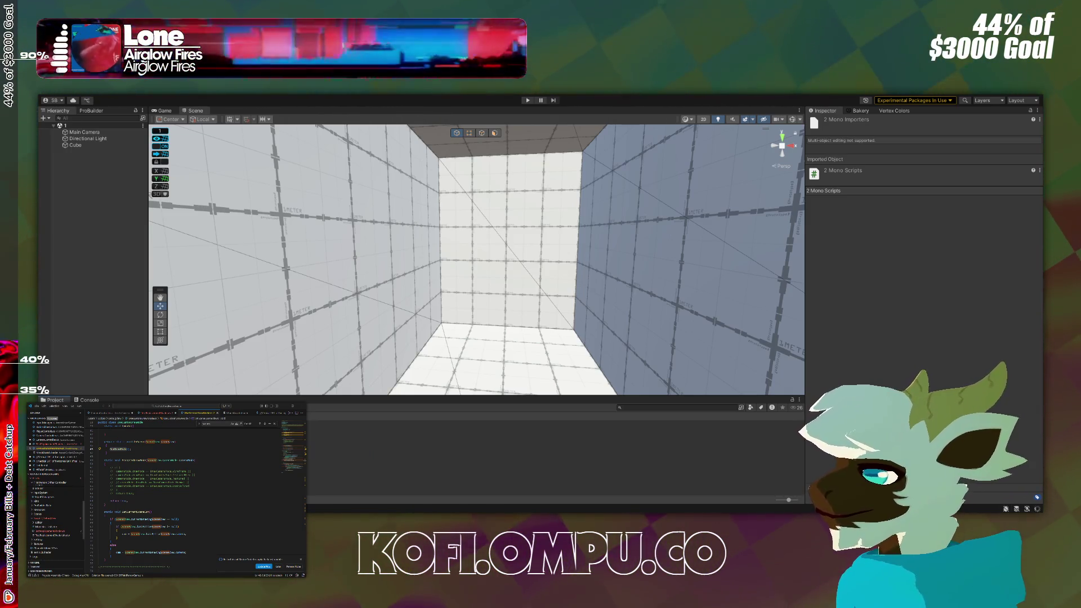
{"action": "left_click_drag", "start_coordinate": [206, 308], "coordinate": [338, 265]}
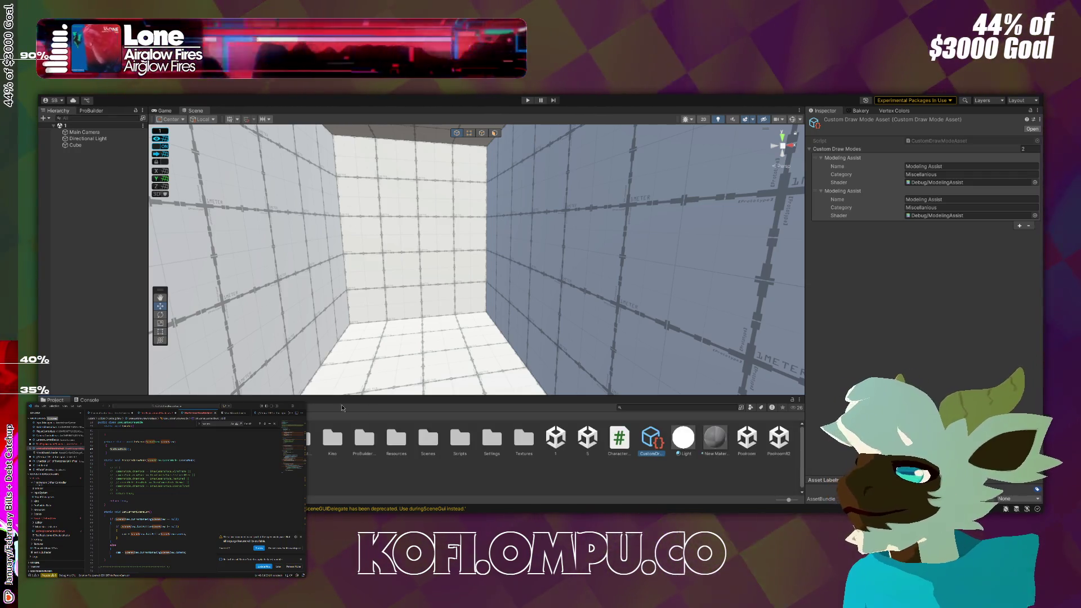
Select the CustomDrawMode asset and edit the second entry's name.
{"action": "left_click", "coordinate": [621, 442]}
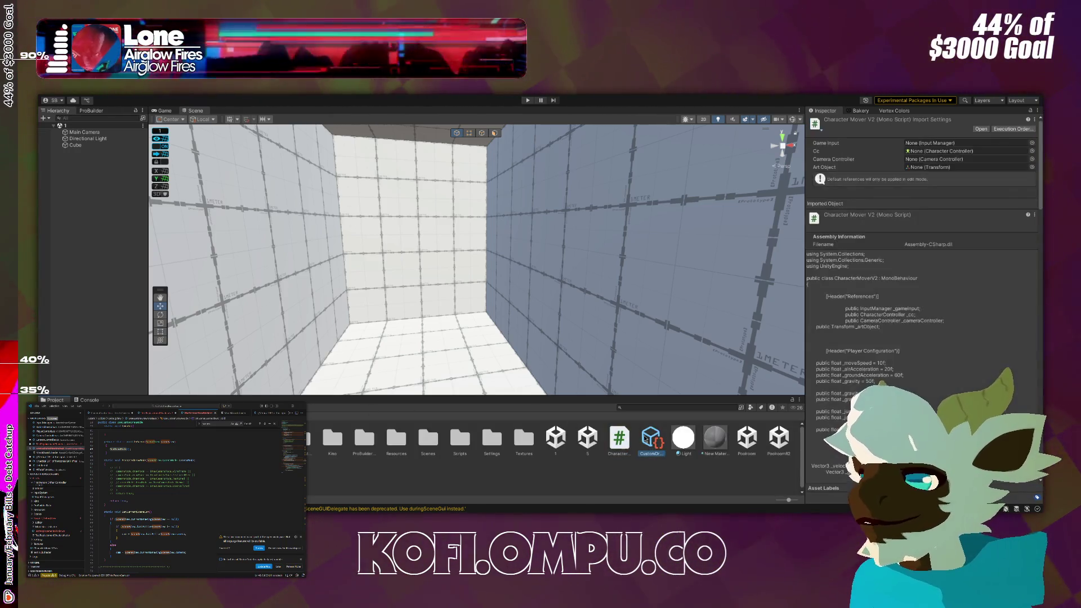
{"action": "left_click", "coordinate": [645, 440]}
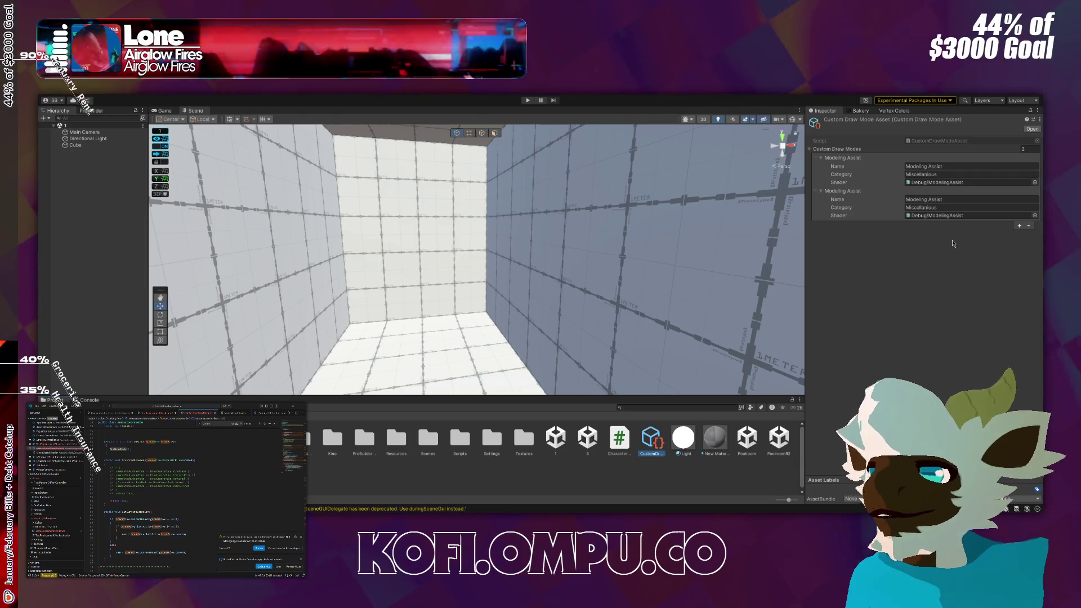
{"action": "left_click", "coordinate": [953, 205]}
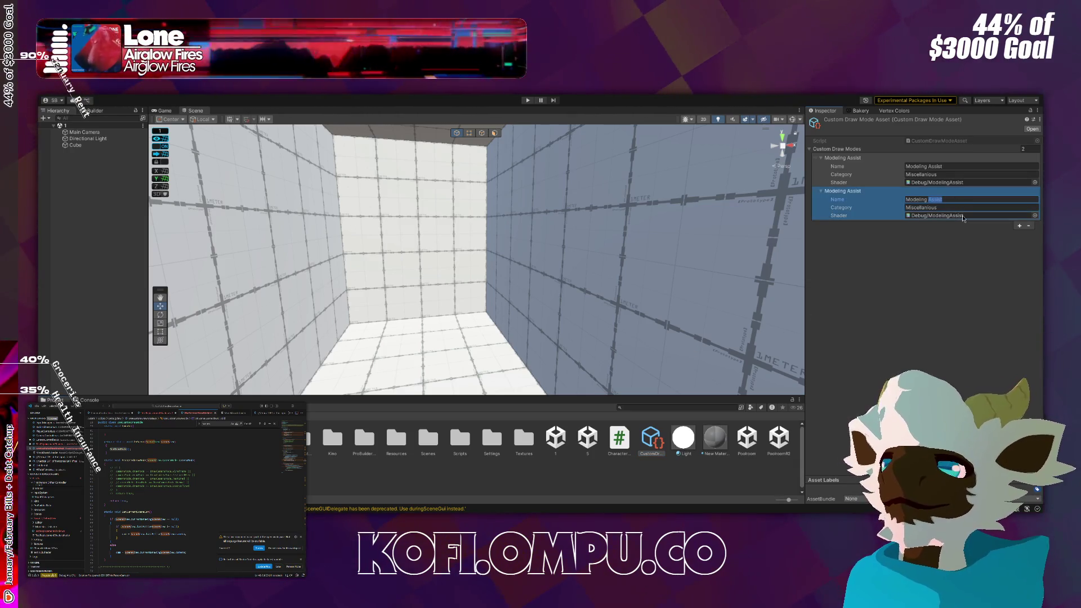
{"action": "key", "text": "BackSpace"}
{"action": "type", "text": "ss"}
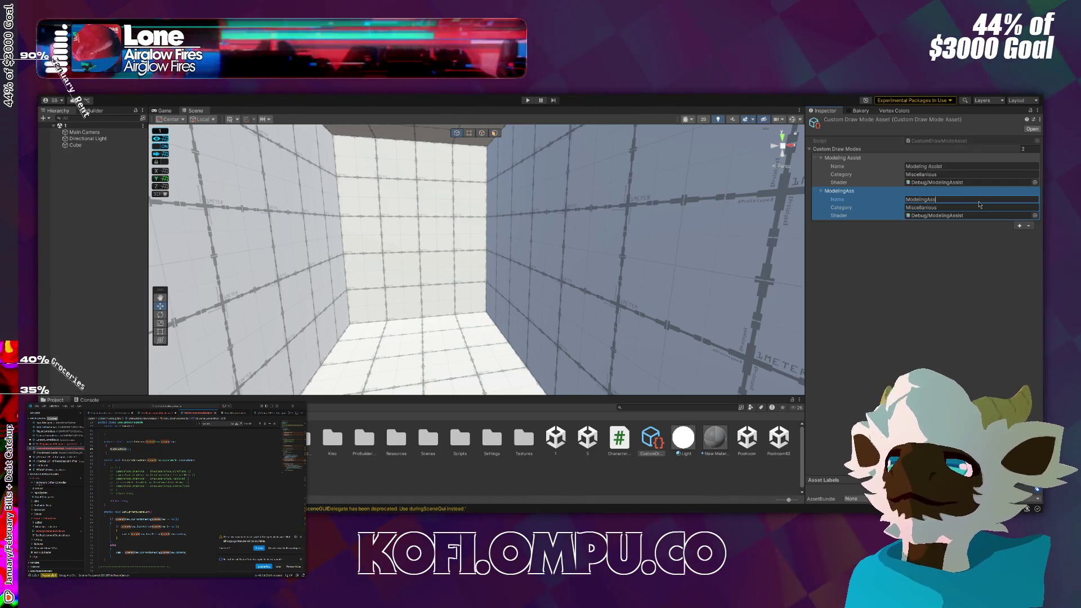
Name the first entry Test with category Test2, then view the room in the Game view.
{"action": "left_click", "coordinate": [962, 166]}
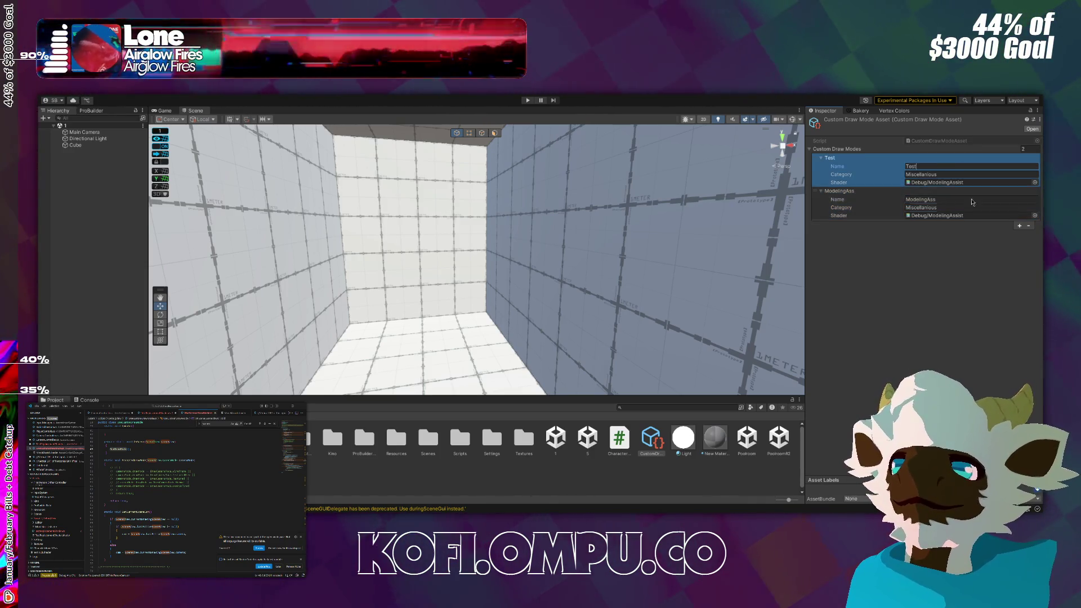
{"action": "type", "text": "t"}
{"action": "left_click", "coordinate": [961, 175]}
{"action": "type", "text": "Test"}
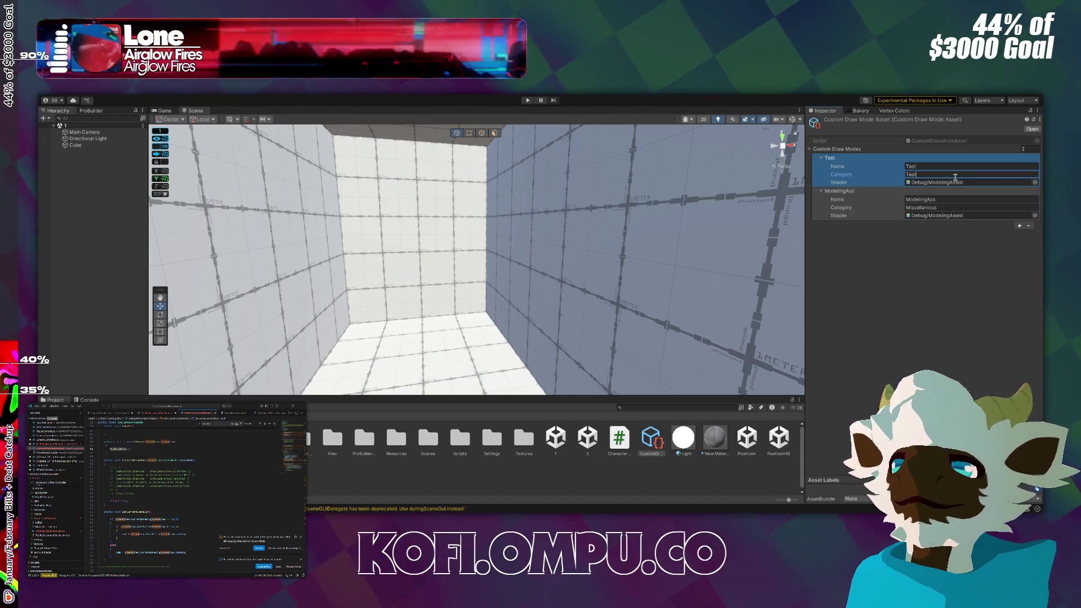
{"action": "type", "text": "2"}
{"action": "key", "text": "Return"}
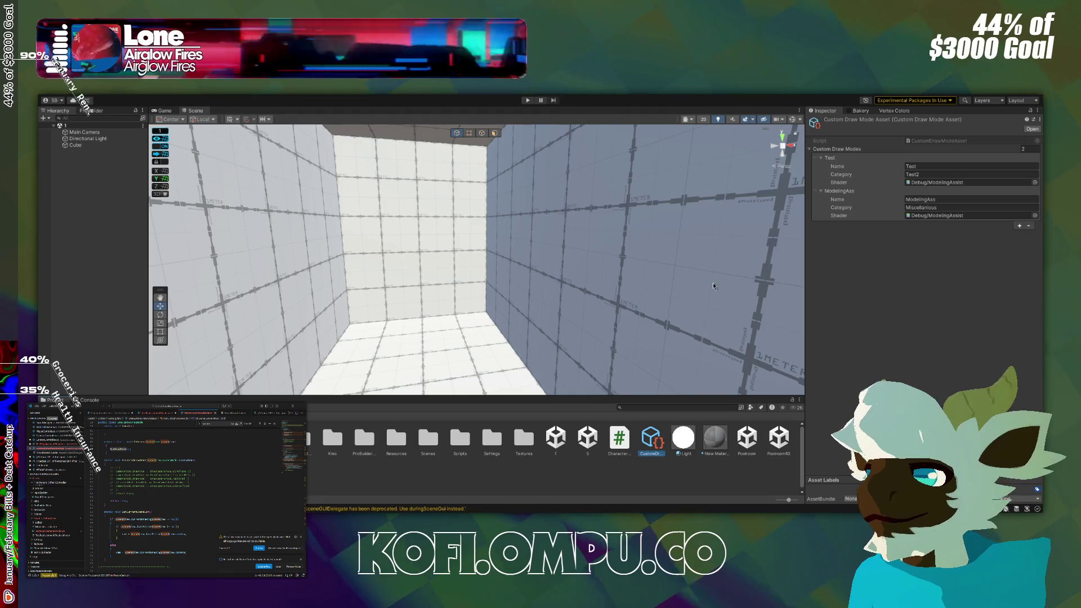
{"action": "left_click_drag", "start_coordinate": [709, 343], "coordinate": [724, 299]}
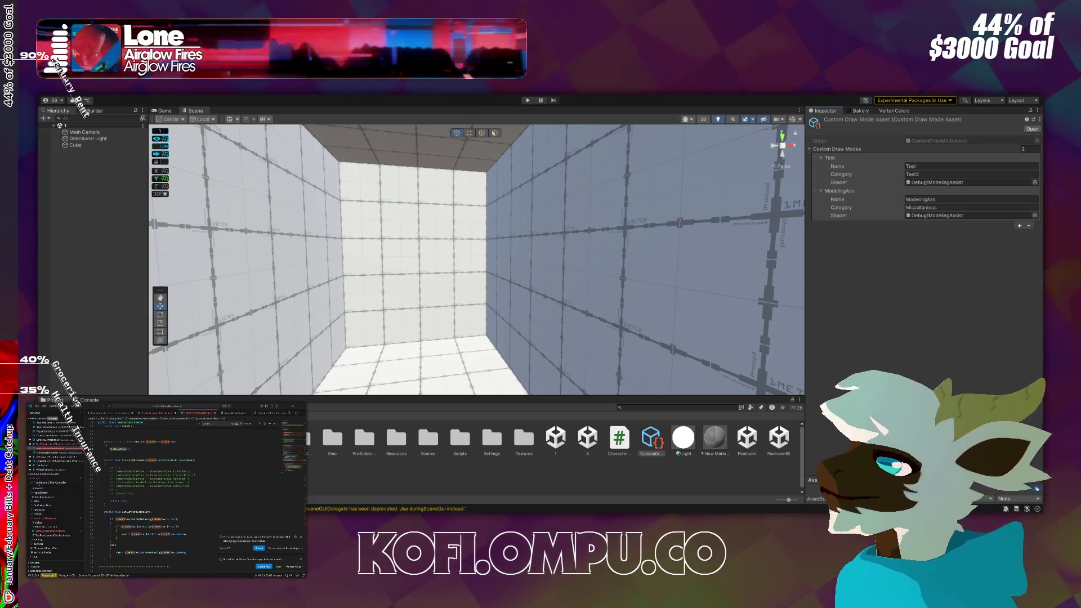
{"action": "key", "text": "ctrl+2"}
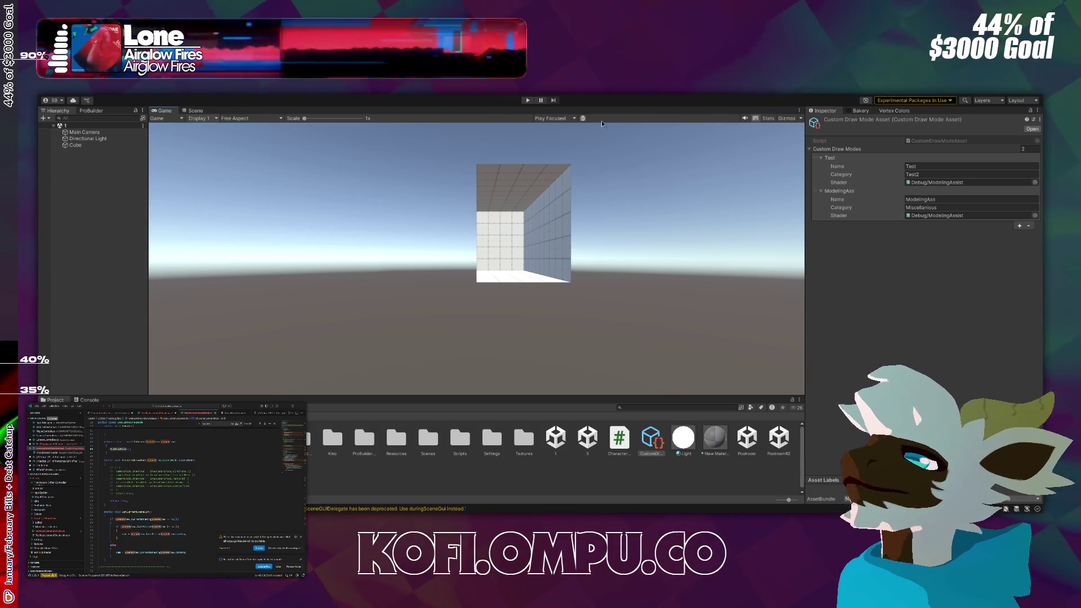
{"action": "left_click", "coordinate": [584, 118]}
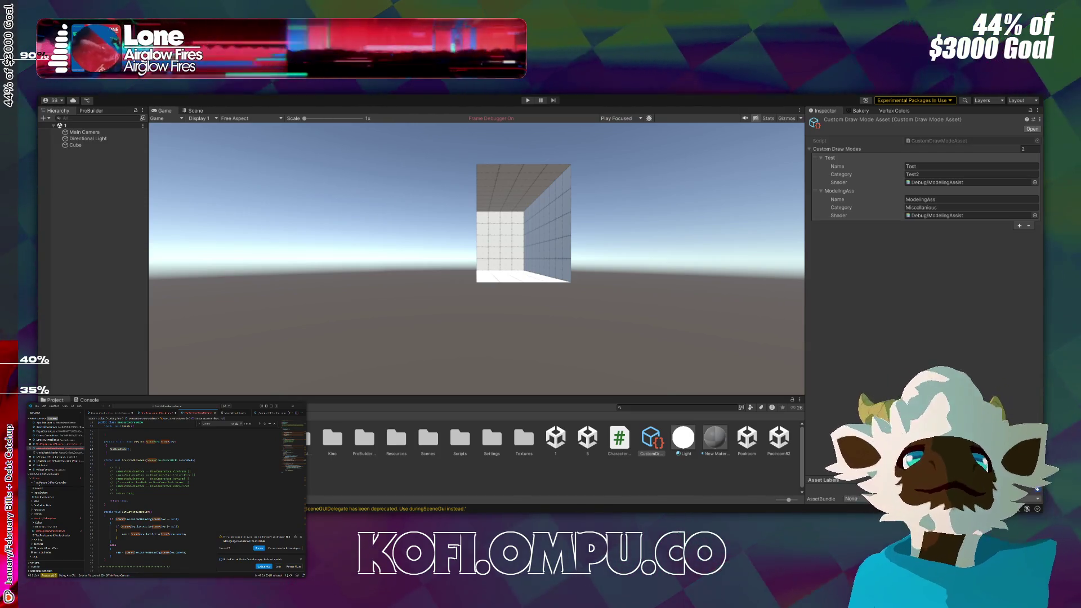
{"action": "left_click", "coordinate": [648, 118]}
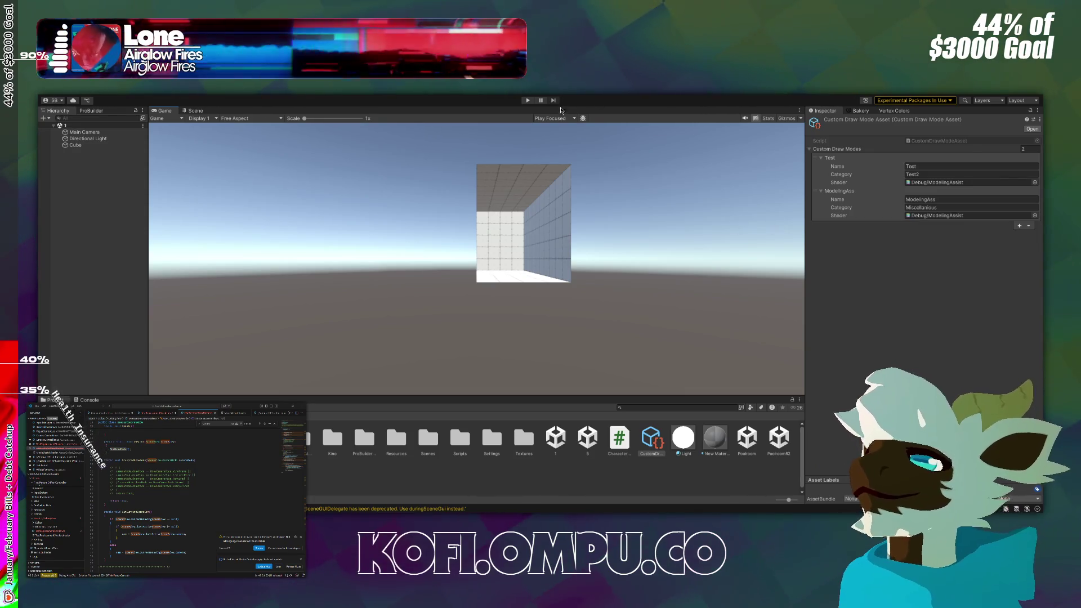
{"action": "key", "text": "ctrl+1"}
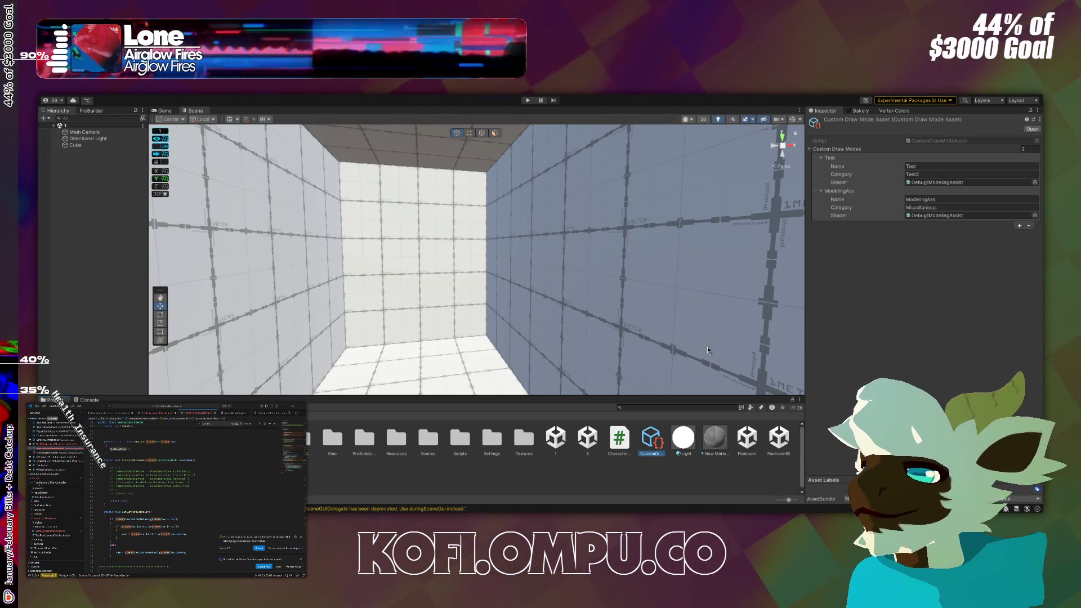
{"action": "scroll", "coordinate": [708, 345], "scroll_direction": "up", "scroll_amount": 2}
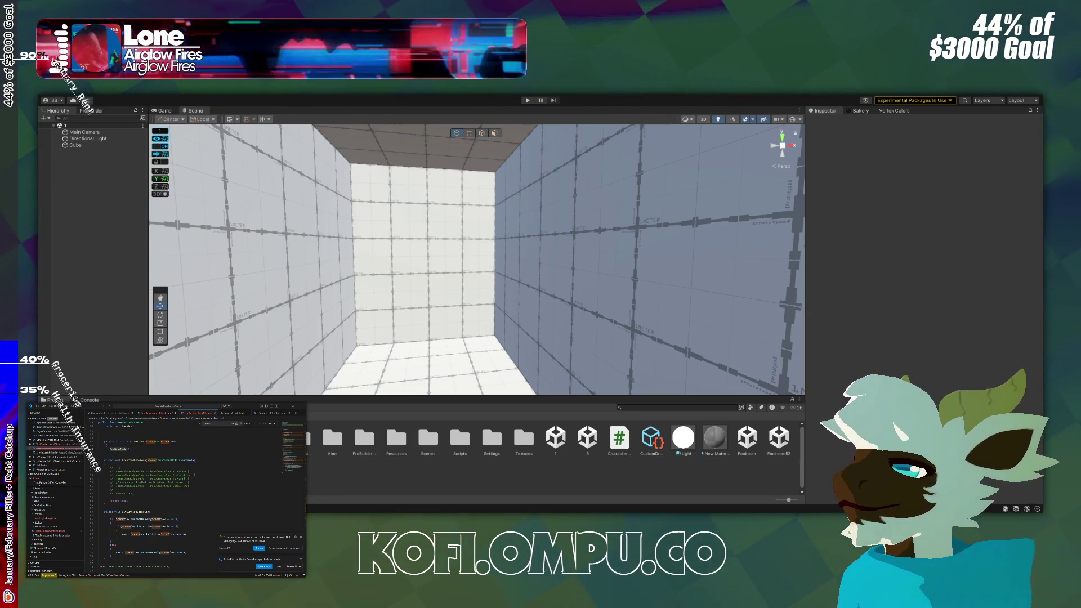
{"action": "mouse_move", "coordinate": [653, 237]}
{"action": "left_mouse_down"}
{"action": "mouse_move", "coordinate": [688, 328]}
{"action": "mouse_move", "coordinate": [425, 244]}
{"action": "left_mouse_up"}
Zoom out to see the whole room box, then select and deselect the Editor folder.
{"action": "scroll", "coordinate": [425, 244], "scroll_direction": "down", "scroll_amount": 5}
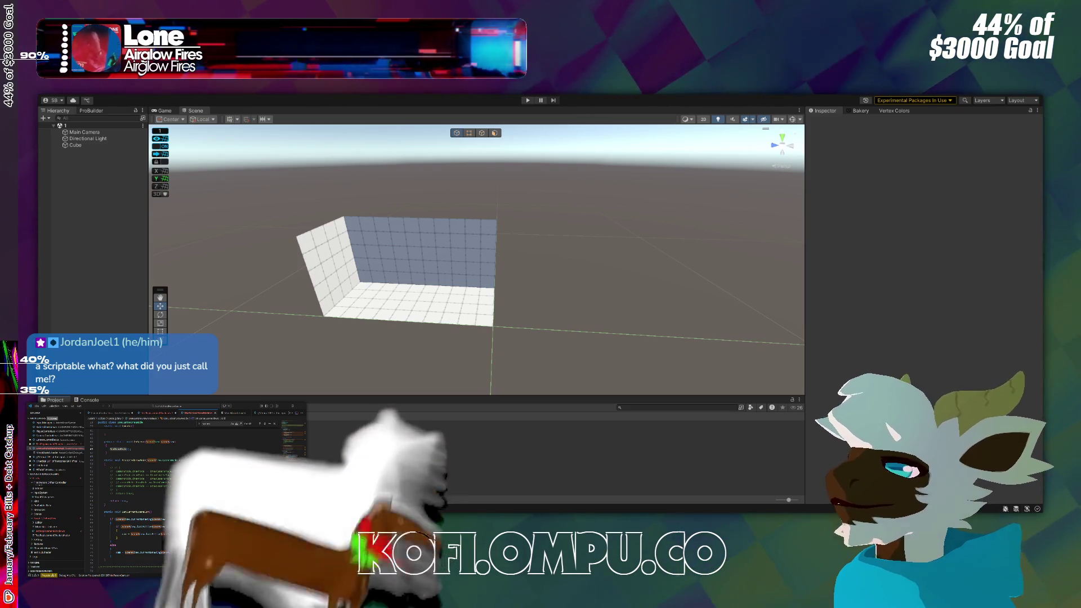
{"action": "left_click", "coordinate": [495, 432]}
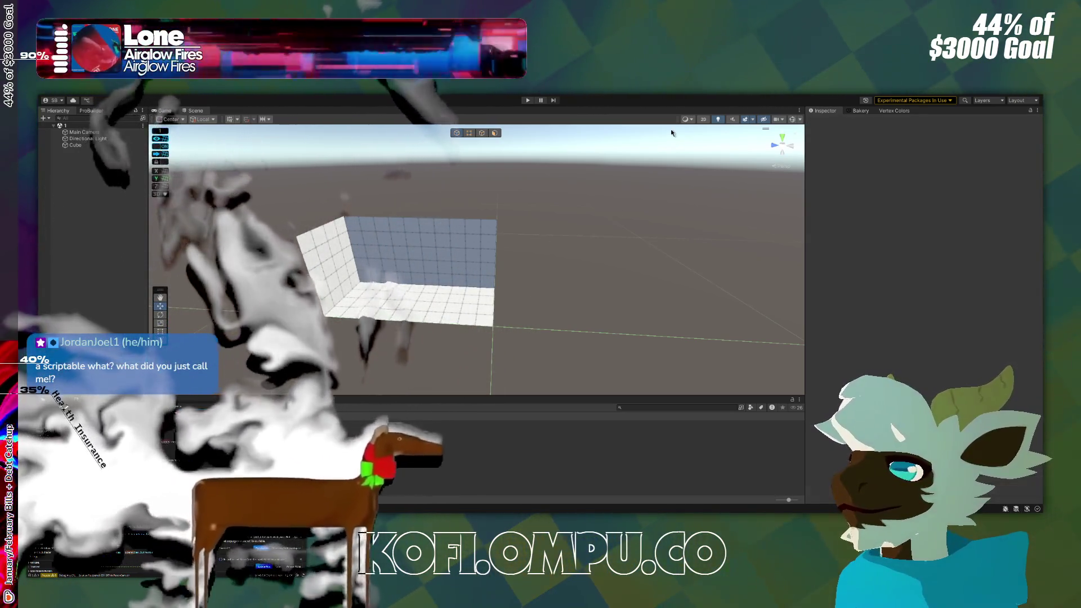
{"action": "left_click", "coordinate": [723, 197]}
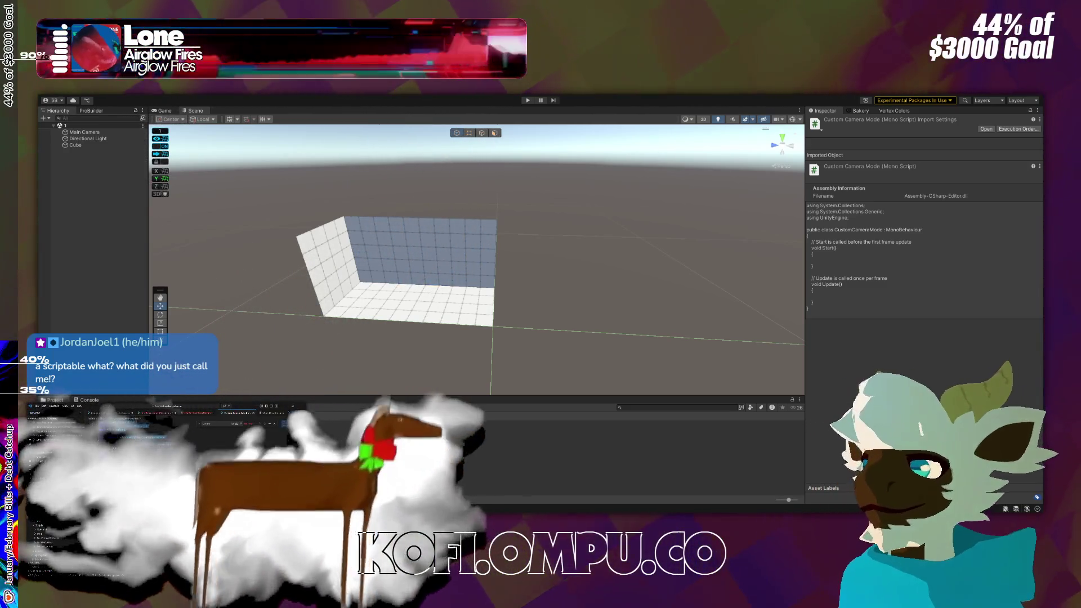
Set k_Name to 'Model Assist' and the shader to Debug/ModelingAssist in CustomCameraMode.cs, then save.
{"action": "key", "text": "alt+Tab"}
{"action": "scroll", "coordinate": [353, 321], "scroll_direction": "up", "scroll_amount": 8}
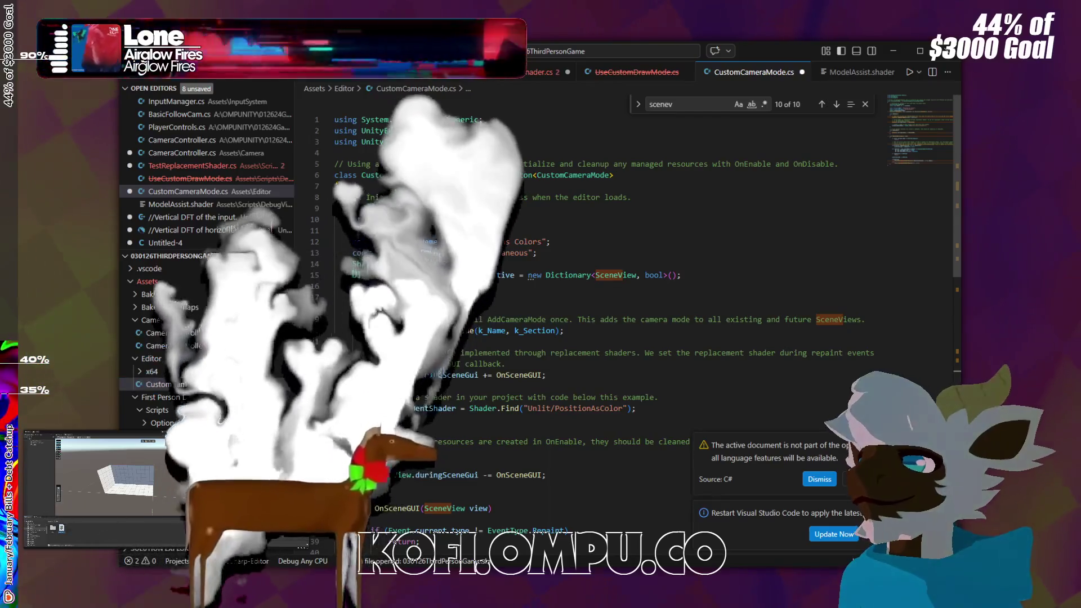
{"action": "key", "text": "ctrl+s"}
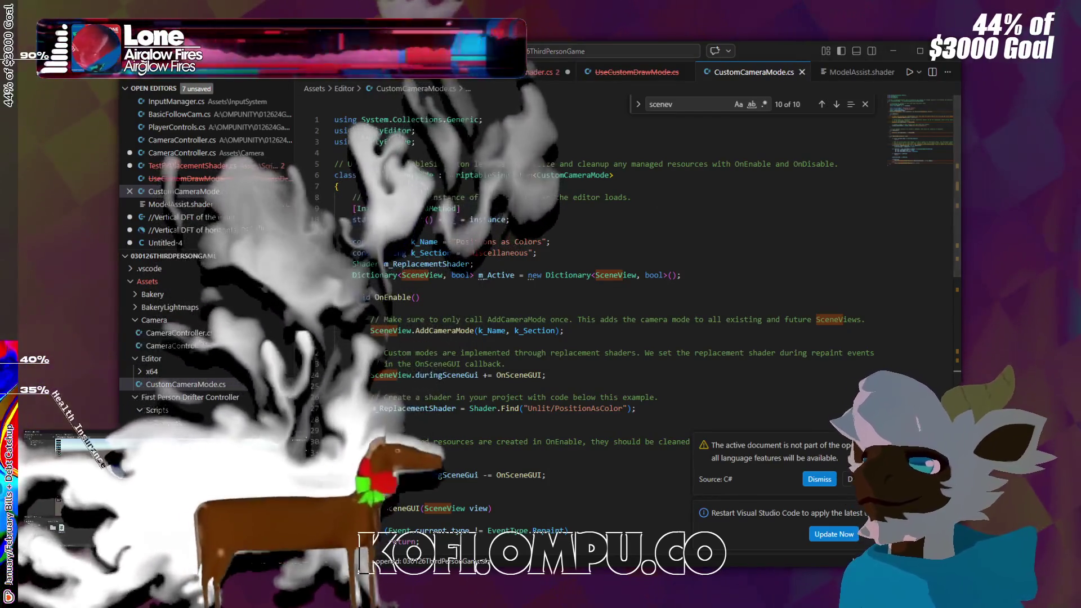
{"action": "key", "text": "alt+Tab"}
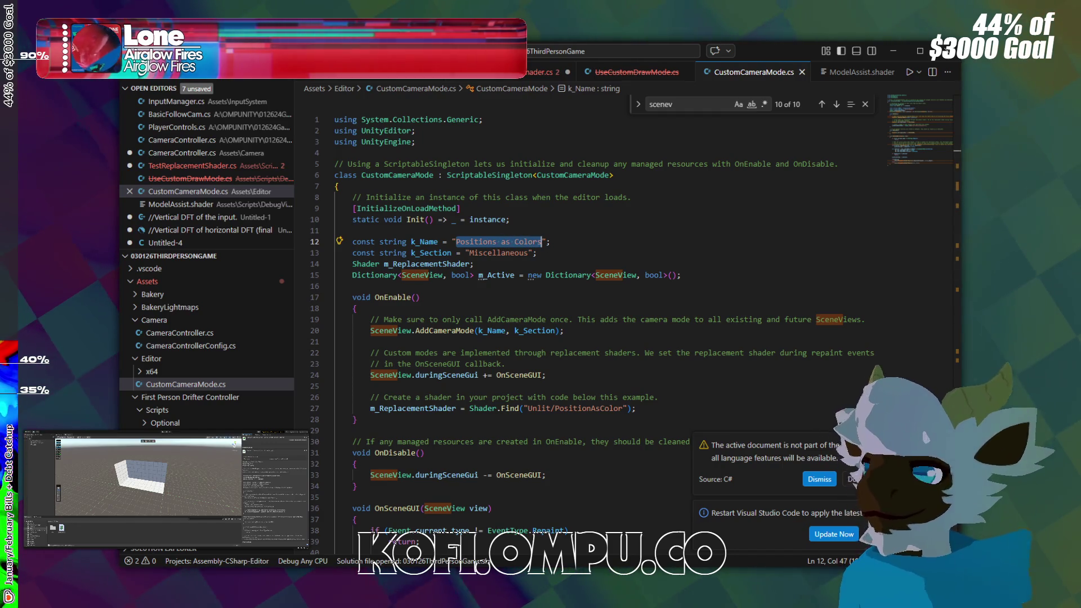
{"action": "type", "text": "Model As"}
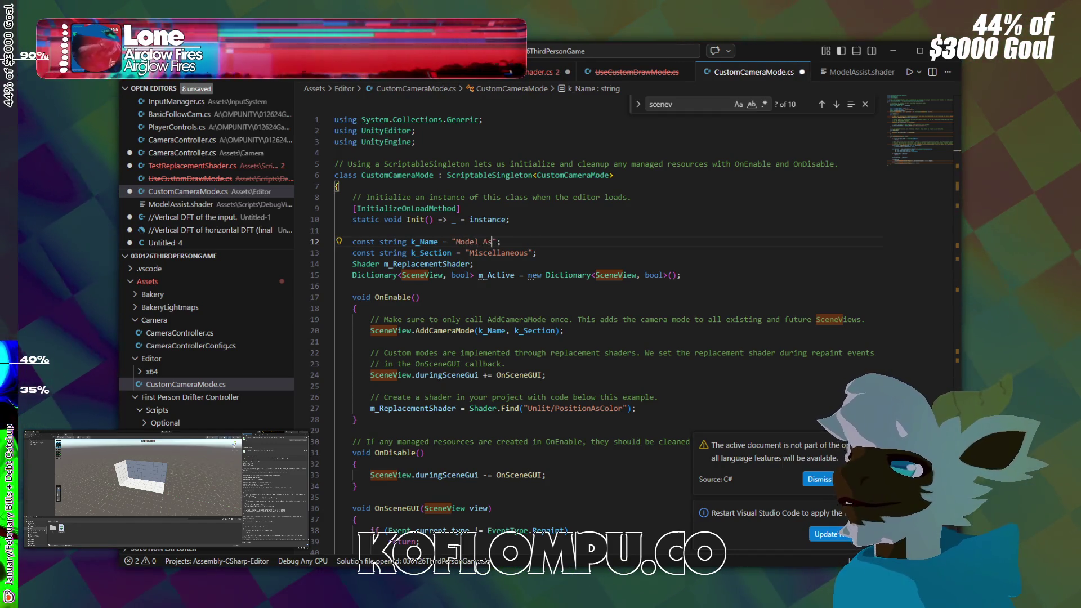
{"action": "type", "text": "sist"}
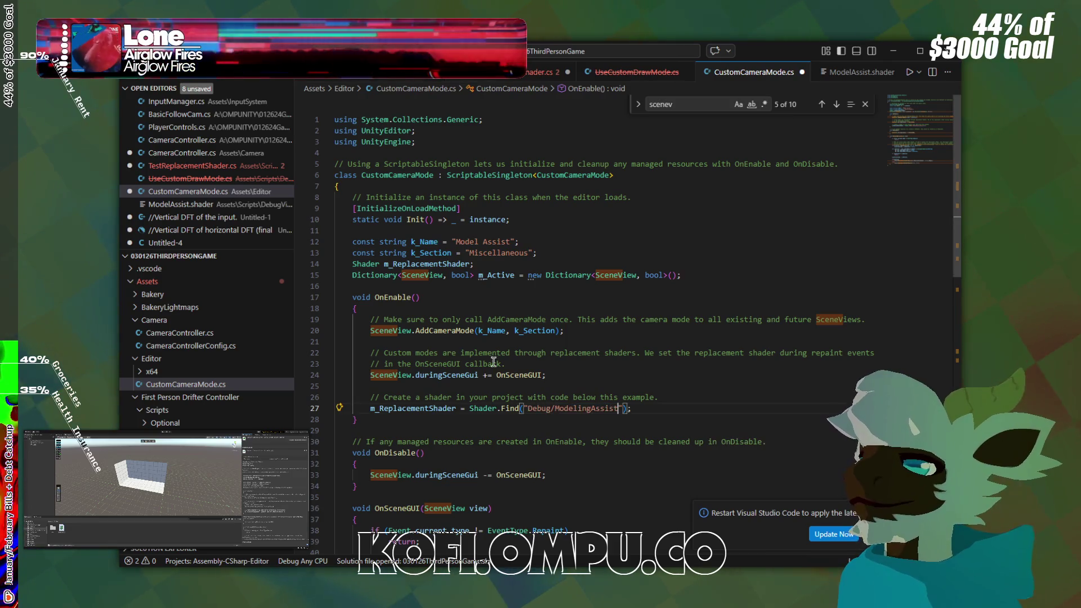
{"action": "scroll", "coordinate": [584, 369], "scroll_direction": "down", "scroll_amount": 3}
{"action": "scroll", "coordinate": [606, 375], "scroll_direction": "down", "scroll_amount": 6}
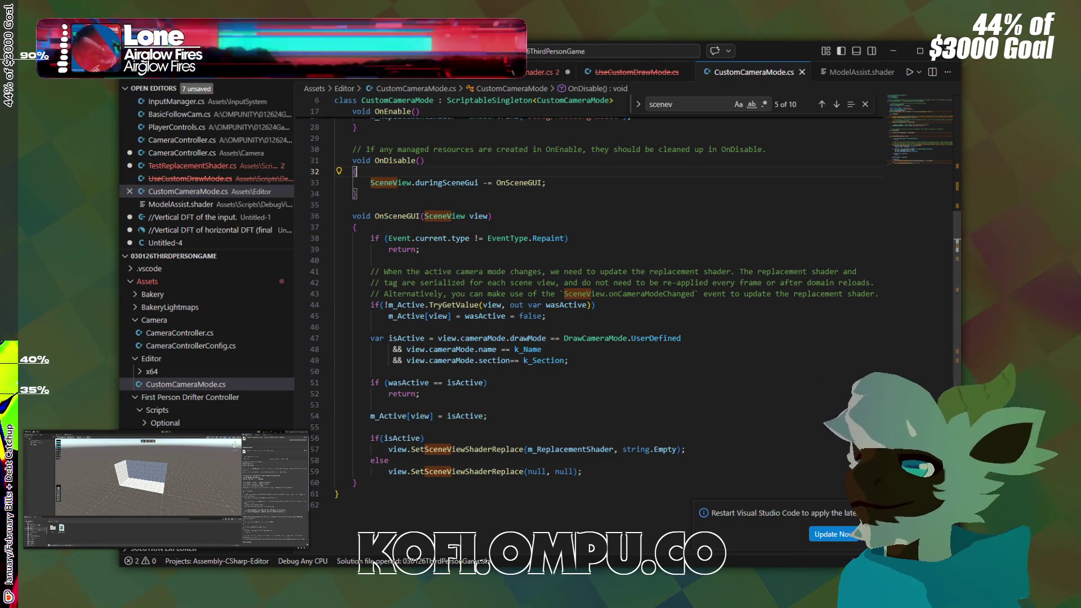
{"action": "scroll", "coordinate": [612, 370], "scroll_direction": "up", "scroll_amount": 3}
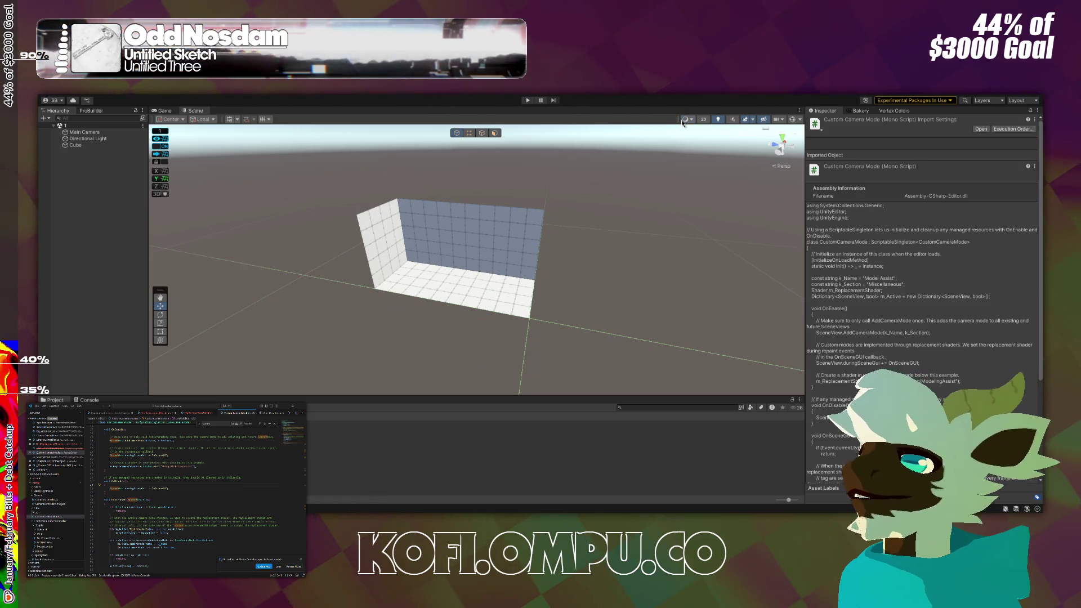
Switch the Scene view to Model Assist draw mode and frame the room cube.
{"action": "mouse_move", "coordinate": [707, 136]}
{"action": "left_mouse_down"}
{"action": "mouse_move", "coordinate": [517, 242]}
{"action": "mouse_move", "coordinate": [321, 162]}
{"action": "left_mouse_up"}
{"action": "scroll", "coordinate": [451, 218], "scroll_direction": "down", "scroll_amount": 10}
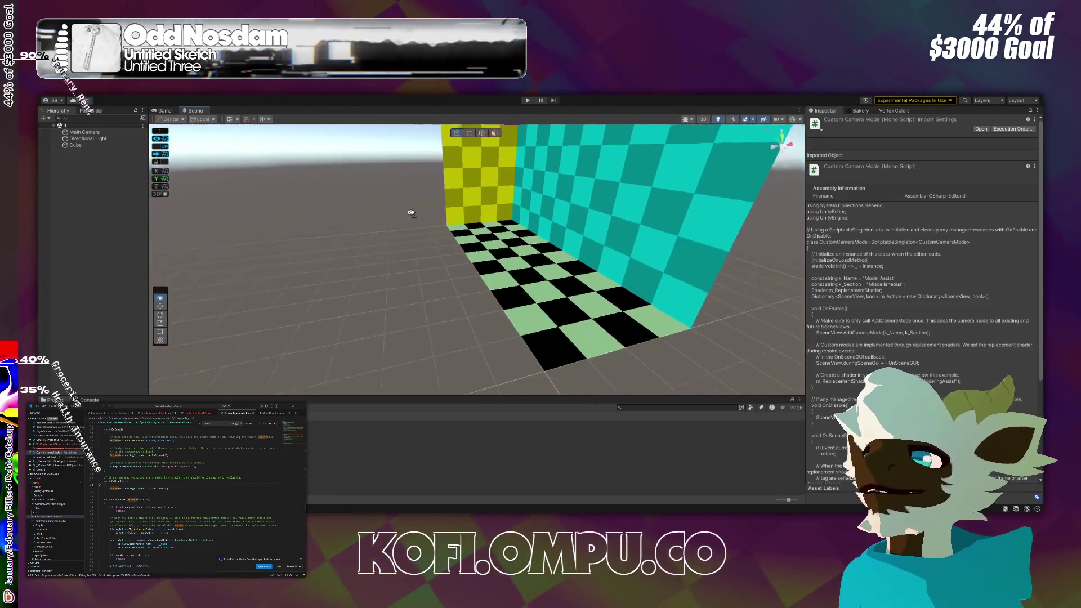
{"action": "left_click", "coordinate": [496, 217]}
{"action": "key", "text": "f"}
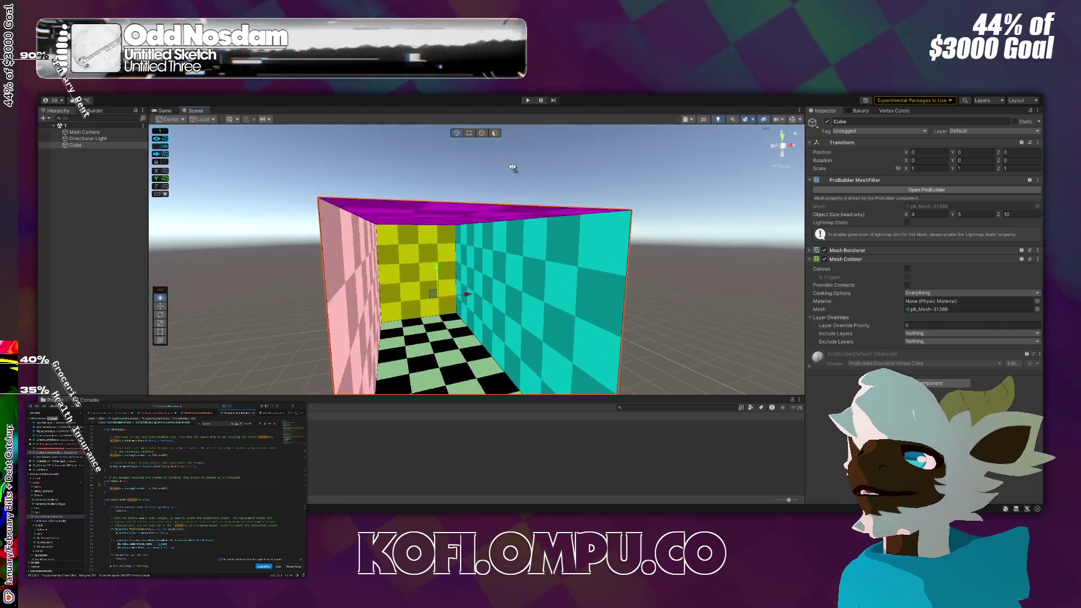
In ProBuilder face mode, drag the box's right face outward to enlarge the room.
{"action": "left_click", "coordinate": [494, 133]}
{"action": "left_click_drag", "start_coordinate": [535, 282], "coordinate": [692, 300]}
{"action": "left_click", "coordinate": [611, 248]}
{"action": "mouse_move", "coordinate": [611, 248]}
{"action": "left_mouse_down"}
{"action": "mouse_move", "coordinate": [517, 239]}
{"action": "mouse_move", "coordinate": [575, 246]}
{"action": "mouse_move", "coordinate": [557, 198]}
{"action": "mouse_move", "coordinate": [626, 181]}
{"action": "mouse_move", "coordinate": [474, 154]}
{"action": "mouse_move", "coordinate": [455, 173]}
{"action": "mouse_move", "coordinate": [513, 148]}
{"action": "mouse_move", "coordinate": [514, 121]}
{"action": "mouse_move", "coordinate": [540, 269]}
{"action": "mouse_move", "coordinate": [680, 244]}
{"action": "mouse_move", "coordinate": [631, 235]}
{"action": "mouse_move", "coordinate": [616, 274]}
{"action": "mouse_move", "coordinate": [563, 281]}
{"action": "mouse_move", "coordinate": [443, 364]}
{"action": "mouse_move", "coordinate": [492, 319]}
{"action": "mouse_move", "coordinate": [558, 291]}
{"action": "mouse_move", "coordinate": [505, 319]}
{"action": "mouse_move", "coordinate": [577, 243]}
{"action": "left_mouse_up"}
{"action": "scroll", "coordinate": [454, 174], "scroll_direction": "down", "scroll_amount": 5}
Undo two face edits, then move the right face out one unit and raise the height half a unit.
{"action": "key", "text": "ctrl+z"}
{"action": "scroll", "coordinate": [557, 292], "scroll_direction": "down", "scroll_amount": 5}
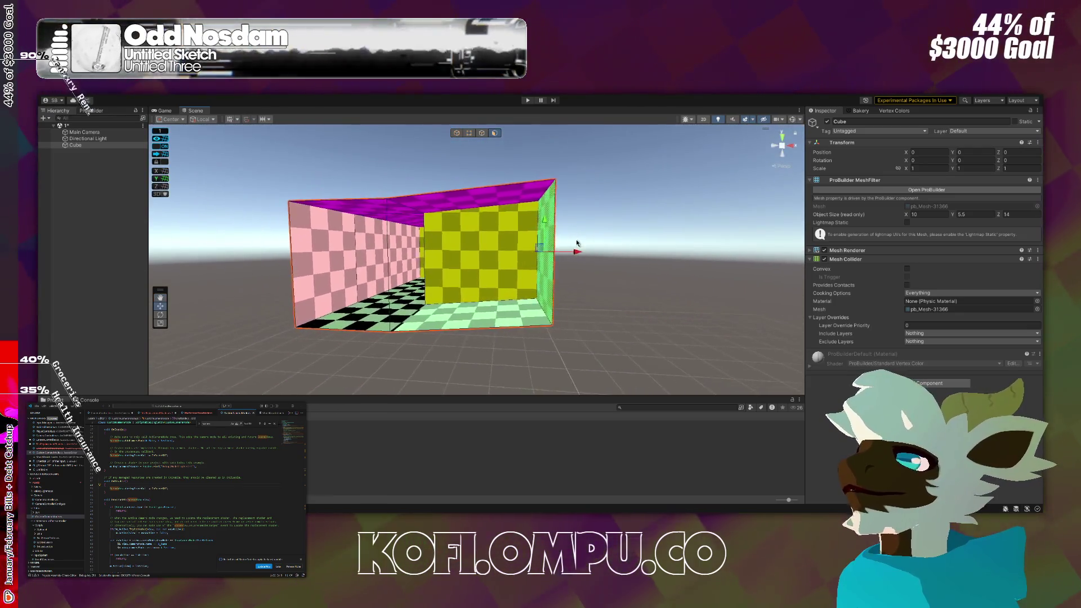
{"action": "key", "text": "ctrl+z"}
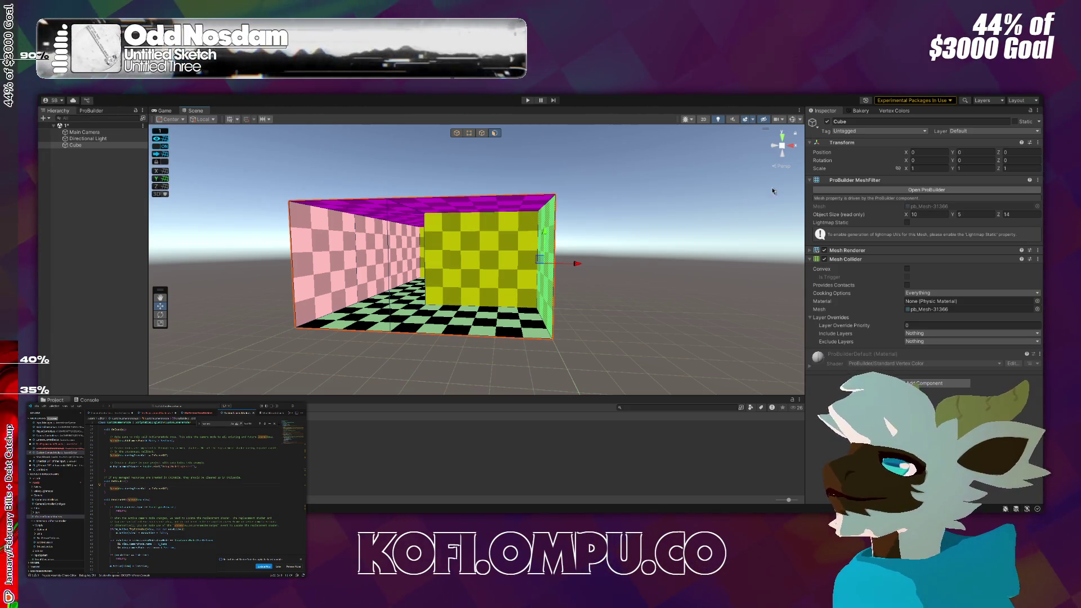
{"action": "mouse_move", "coordinate": [657, 323]}
{"action": "left_mouse_down"}
{"action": "mouse_move", "coordinate": [643, 282]}
{"action": "mouse_move", "coordinate": [603, 273]}
{"action": "mouse_move", "coordinate": [664, 274]}
{"action": "mouse_move", "coordinate": [579, 265]}
{"action": "mouse_move", "coordinate": [573, 251]}
{"action": "left_mouse_up"}
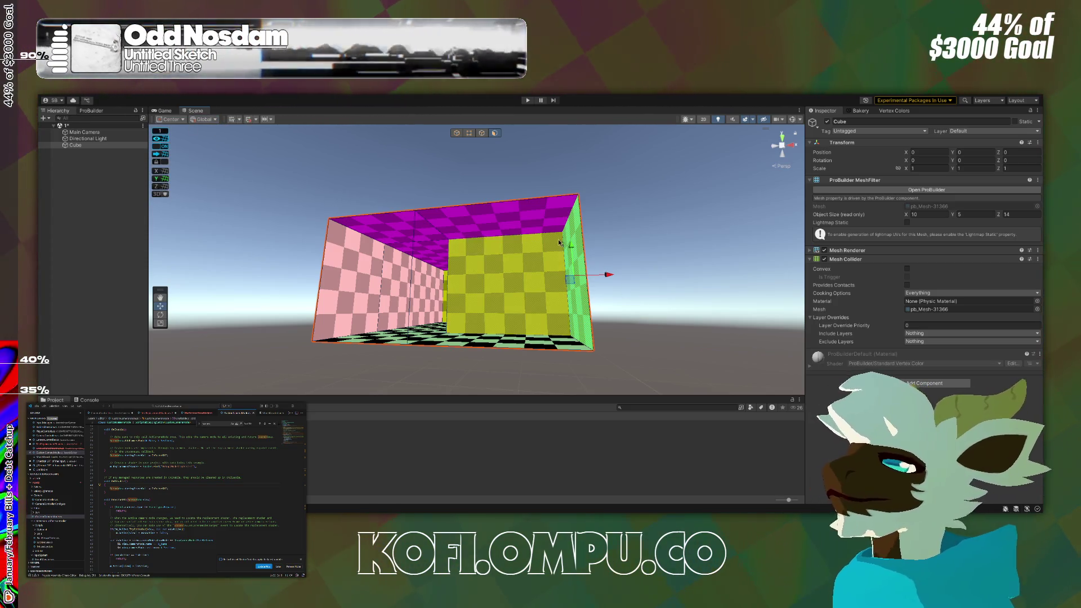
{"action": "mouse_move", "coordinate": [573, 246]}
{"action": "left_mouse_down"}
{"action": "mouse_move", "coordinate": [574, 256]}
{"action": "mouse_move", "coordinate": [572, 246]}
{"action": "left_mouse_up"}
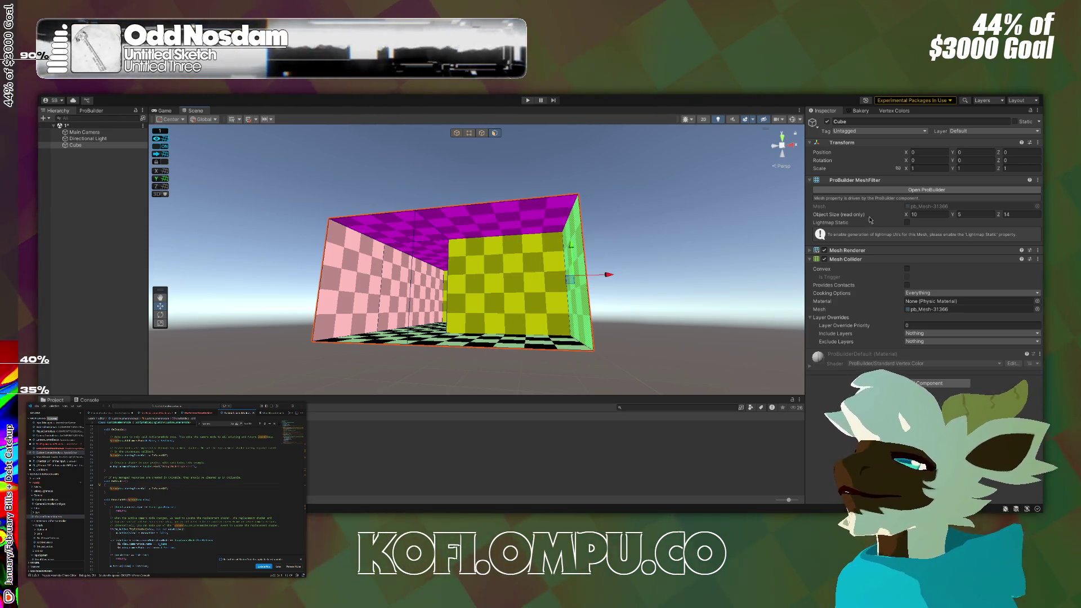
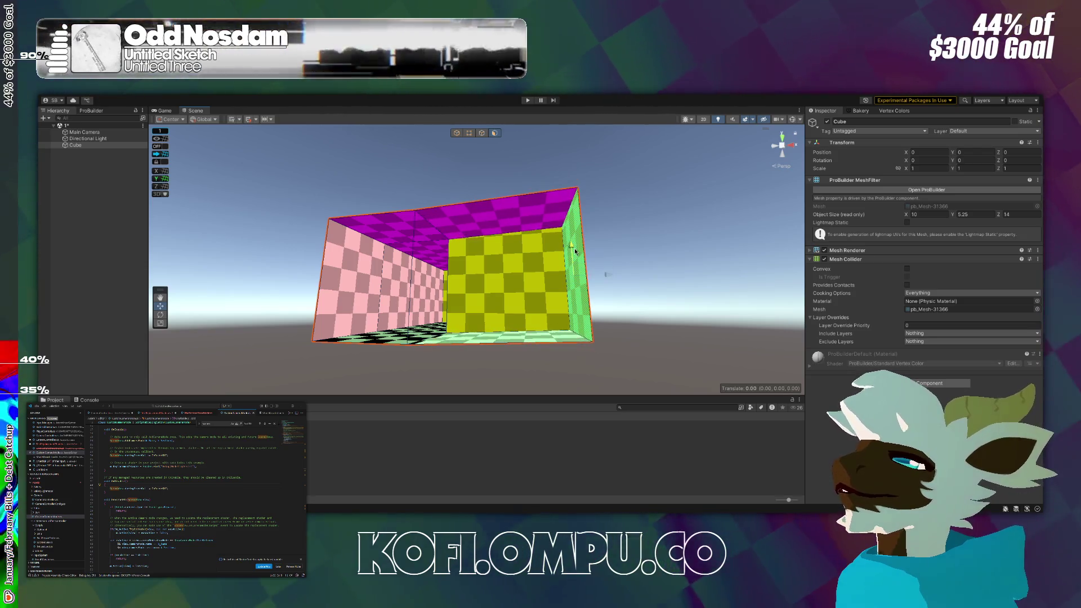
Fly the Scene view into and back out of the checkered box to inspect it.
{"action": "mouse_move", "coordinate": [576, 263]}
{"action": "left_mouse_down"}
{"action": "mouse_move", "coordinate": [639, 302]}
{"action": "mouse_move", "coordinate": [599, 236]}
{"action": "mouse_move", "coordinate": [635, 340]}
{"action": "mouse_move", "coordinate": [714, 362]}
{"action": "mouse_move", "coordinate": [461, 229]}
{"action": "left_mouse_up"}
{"action": "key", "text": "w"}
{"action": "key", "text": "s"}
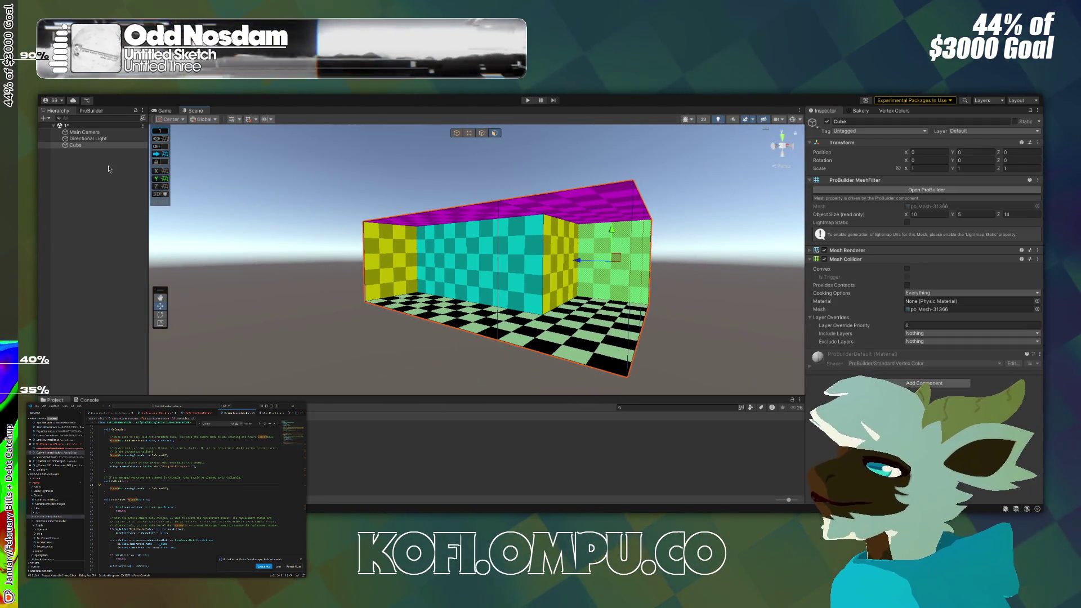
{"action": "mouse_move", "coordinate": [208, 165]}
{"action": "left_mouse_down"}
{"action": "mouse_move", "coordinate": [361, 316]}
{"action": "mouse_move", "coordinate": [345, 299]}
{"action": "mouse_move", "coordinate": [259, 277]}
{"action": "mouse_move", "coordinate": [577, 306]}
{"action": "left_mouse_up"}
{"action": "key", "text": "w"}
{"action": "key", "text": "s"}
Drag the right wall face outward along X so the room is 15 units long.
{"action": "left_click_drag", "start_coordinate": [479, 228], "coordinate": [569, 238]}
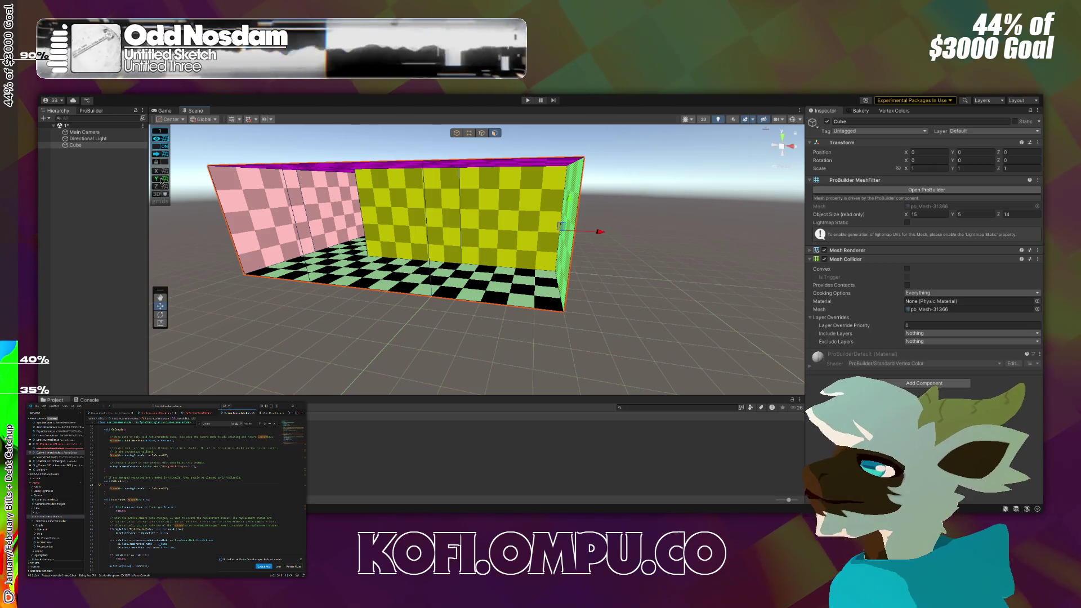
{"action": "mouse_move", "coordinate": [386, 235]}
{"action": "left_mouse_down"}
{"action": "mouse_move", "coordinate": [555, 250]}
{"action": "mouse_move", "coordinate": [521, 228]}
{"action": "mouse_move", "coordinate": [535, 195]}
{"action": "mouse_move", "coordinate": [532, 231]}
{"action": "mouse_move", "coordinate": [569, 196]}
{"action": "mouse_move", "coordinate": [563, 180]}
{"action": "left_mouse_up"}
{"action": "scroll", "coordinate": [568, 196], "scroll_direction": "down", "scroll_amount": 5}
{"action": "scroll", "coordinate": [563, 180], "scroll_direction": "down", "scroll_amount": 3}
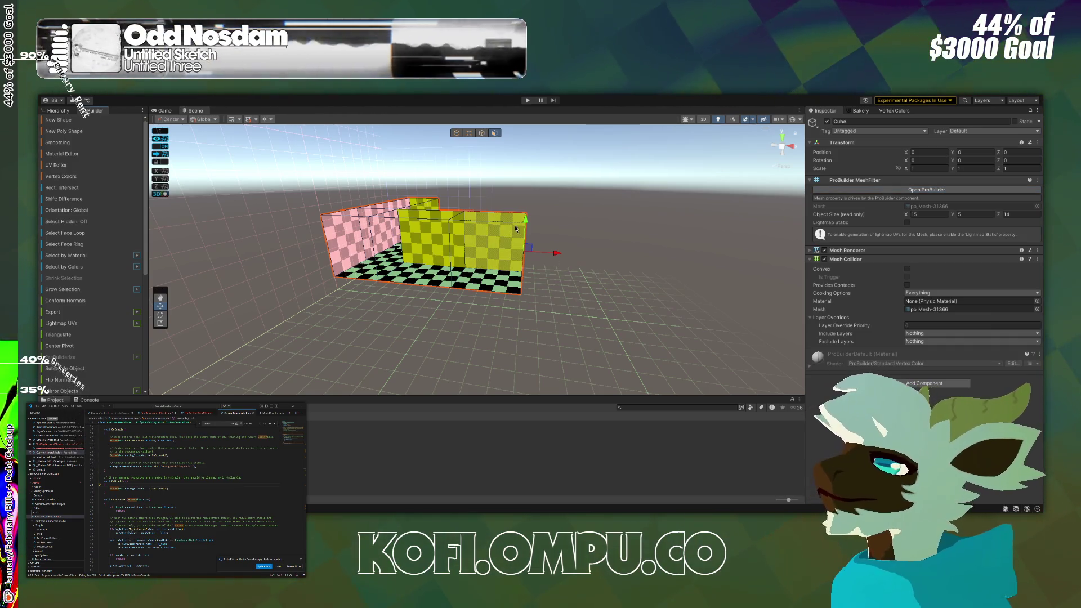
Undo the wall extension, restoring the room length to 10 units.
{"action": "mouse_move", "coordinate": [526, 228]}
{"action": "left_mouse_down"}
{"action": "mouse_move", "coordinate": [513, 214]}
{"action": "mouse_move", "coordinate": [553, 200]}
{"action": "mouse_move", "coordinate": [555, 209]}
{"action": "left_mouse_up"}
{"action": "key", "text": "e"}
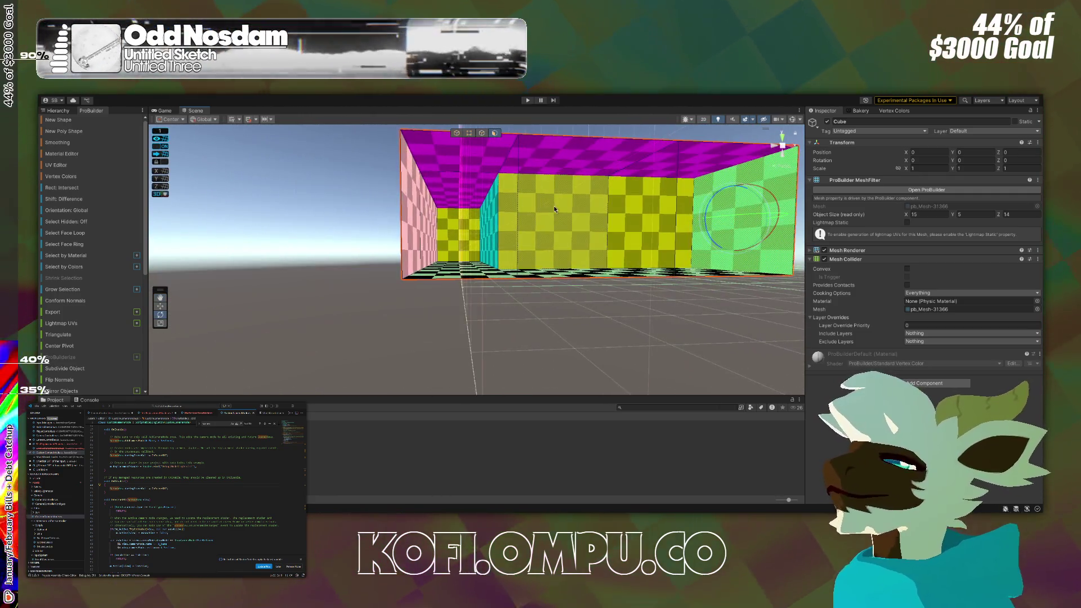
{"action": "key", "text": "ctrl+z"}
Fly inside past the green, pink-yellow and peach walls, then pull back to an overview.
{"action": "mouse_move", "coordinate": [665, 296]}
{"action": "left_mouse_down"}
{"action": "mouse_move", "coordinate": [754, 346]}
{"action": "mouse_move", "coordinate": [1019, 342]}
{"action": "mouse_move", "coordinate": [1026, 359]}
{"action": "mouse_move", "coordinate": [980, 379]}
{"action": "left_mouse_up"}
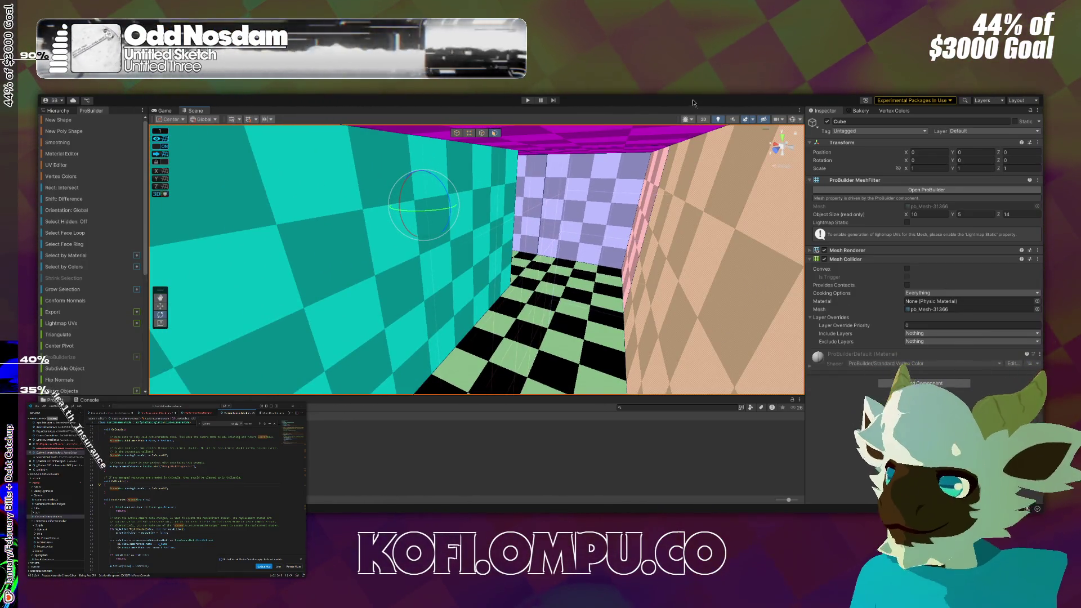
{"action": "mouse_move", "coordinate": [681, 156]}
{"action": "left_mouse_down"}
{"action": "mouse_move", "coordinate": [647, 186]}
{"action": "mouse_move", "coordinate": [229, 141]}
{"action": "mouse_move", "coordinate": [230, 157]}
{"action": "mouse_move", "coordinate": [295, 176]}
{"action": "mouse_move", "coordinate": [318, 162]}
{"action": "mouse_move", "coordinate": [555, 174]}
{"action": "mouse_move", "coordinate": [405, 186]}
{"action": "mouse_move", "coordinate": [316, 225]}
{"action": "mouse_move", "coordinate": [570, 182]}
{"action": "mouse_move", "coordinate": [218, 181]}
{"action": "mouse_move", "coordinate": [365, 174]}
{"action": "mouse_move", "coordinate": [354, 127]}
{"action": "mouse_move", "coordinate": [507, 186]}
{"action": "mouse_move", "coordinate": [659, 195]}
{"action": "mouse_move", "coordinate": [254, 181]}
{"action": "left_mouse_up"}
{"action": "left_click_drag", "start_coordinate": [94, 175], "coordinate": [73, 179]}
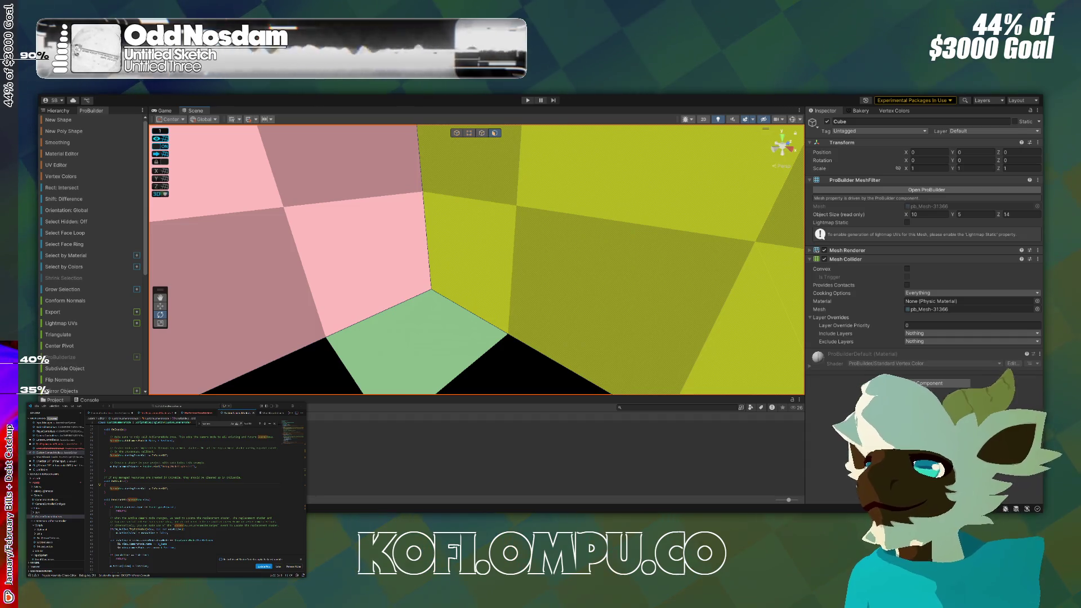
{"action": "left_click_drag", "start_coordinate": [451, 191], "coordinate": [537, 191]}
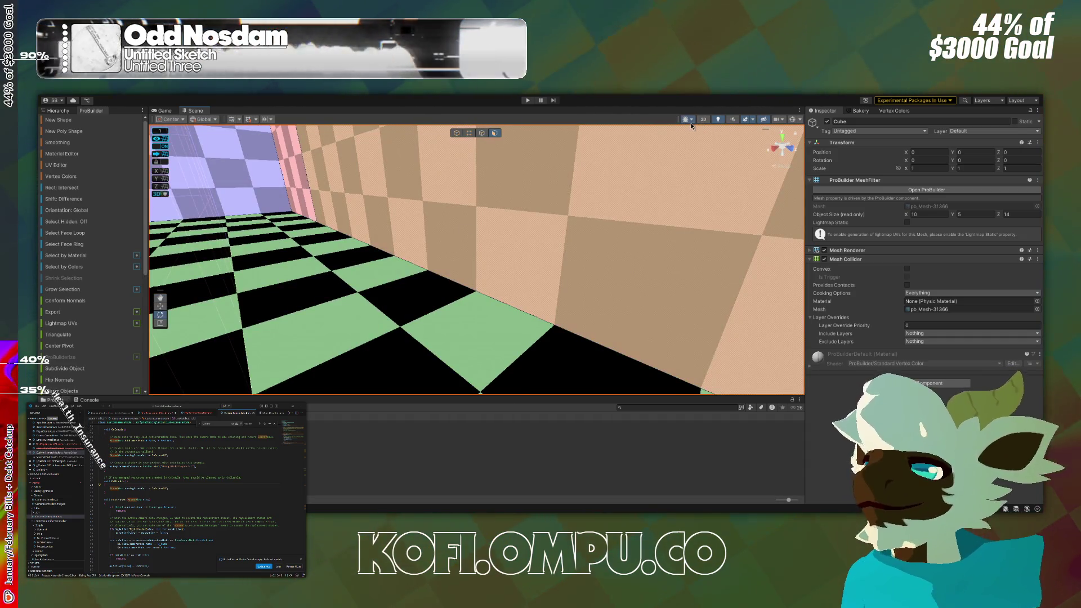
{"action": "mouse_move", "coordinate": [694, 150]}
{"action": "left_mouse_down"}
{"action": "mouse_move", "coordinate": [639, 184]}
{"action": "mouse_move", "coordinate": [511, 142]}
{"action": "mouse_move", "coordinate": [569, 192]}
{"action": "mouse_move", "coordinate": [597, 169]}
{"action": "mouse_move", "coordinate": [625, 191]}
{"action": "left_mouse_up"}
{"action": "scroll", "coordinate": [477, 259], "scroll_direction": "down", "scroll_amount": 10}
{"action": "mouse_move", "coordinate": [225, 282]}
{"action": "left_mouse_down"}
{"action": "mouse_move", "coordinate": [258, 294]}
{"action": "mouse_move", "coordinate": [380, 212]}
{"action": "mouse_move", "coordinate": [546, 243]}
{"action": "mouse_move", "coordinate": [772, 237]}
{"action": "mouse_move", "coordinate": [788, 219]}
{"action": "mouse_move", "coordinate": [719, 241]}
{"action": "mouse_move", "coordinate": [782, 245]}
{"action": "mouse_move", "coordinate": [796, 257]}
{"action": "mouse_move", "coordinate": [777, 261]}
{"action": "mouse_move", "coordinate": [789, 276]}
{"action": "mouse_move", "coordinate": [707, 284]}
{"action": "left_mouse_up"}
{"action": "scroll", "coordinate": [545, 243], "scroll_direction": "up", "scroll_amount": 5}
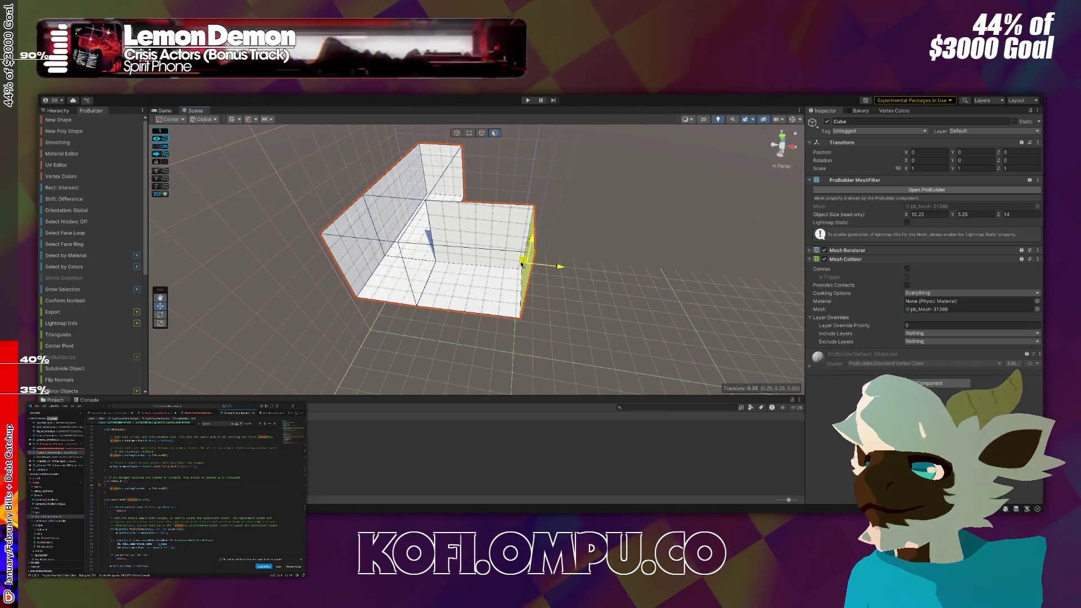
{"action": "left_click_drag", "start_coordinate": [516, 281], "coordinate": [523, 250]}
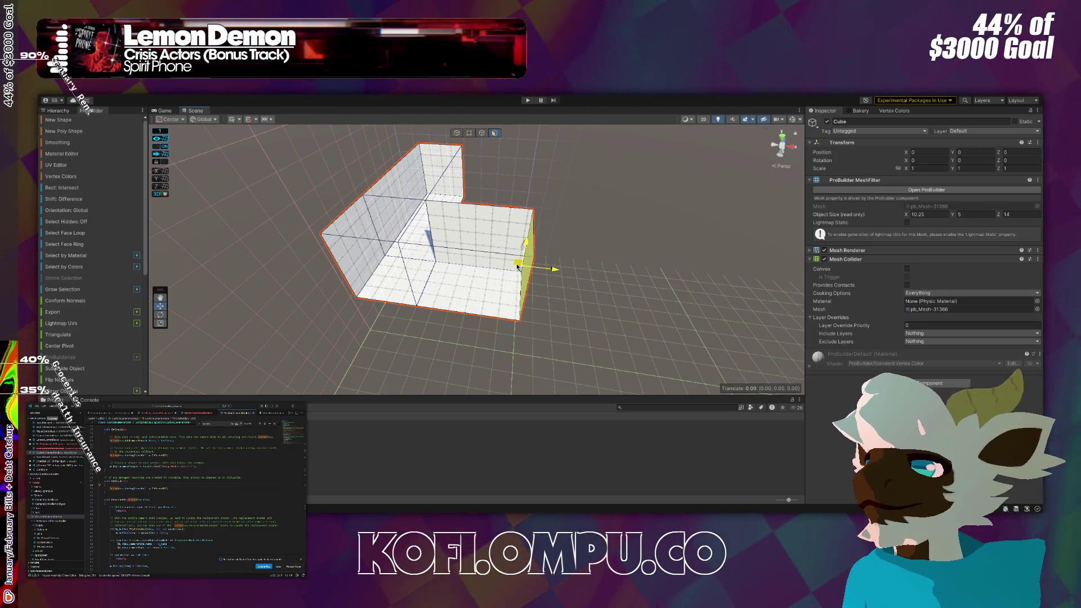
{"action": "scroll", "coordinate": [530, 265], "scroll_direction": "up", "scroll_amount": 6}
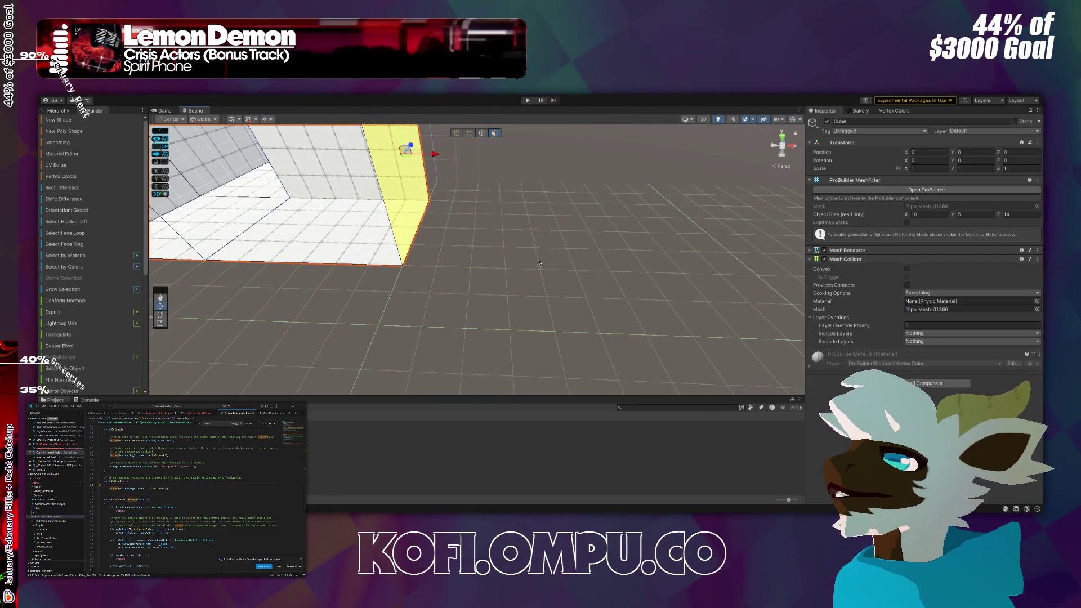
{"action": "scroll", "coordinate": [532, 256], "scroll_direction": "up", "scroll_amount": 4}
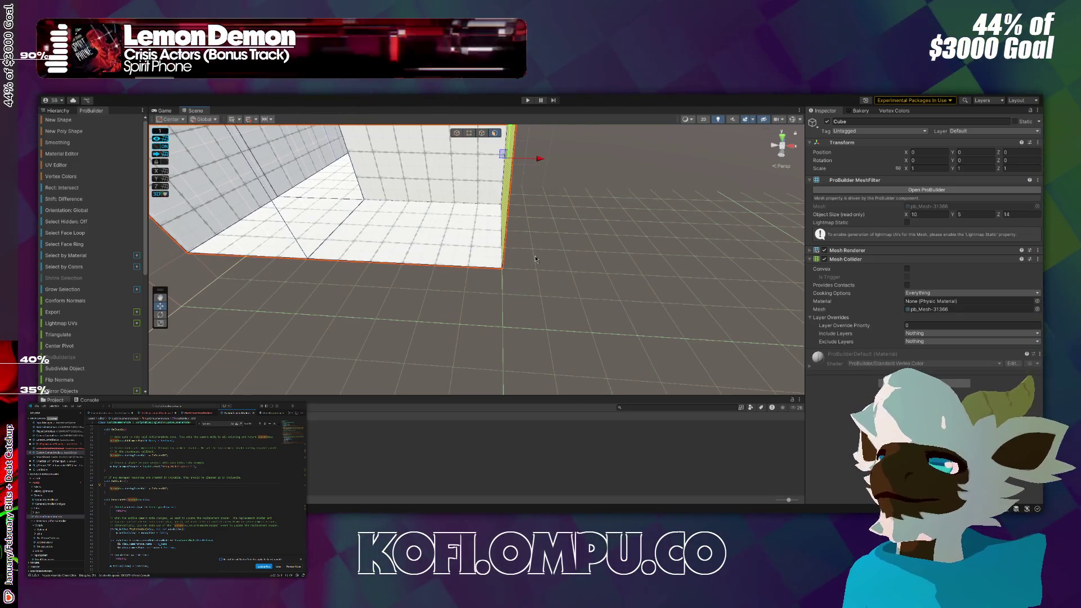
{"action": "scroll", "coordinate": [530, 259], "scroll_direction": "up", "scroll_amount": 2}
{"action": "left_click_drag", "start_coordinate": [519, 201], "coordinate": [524, 192]}
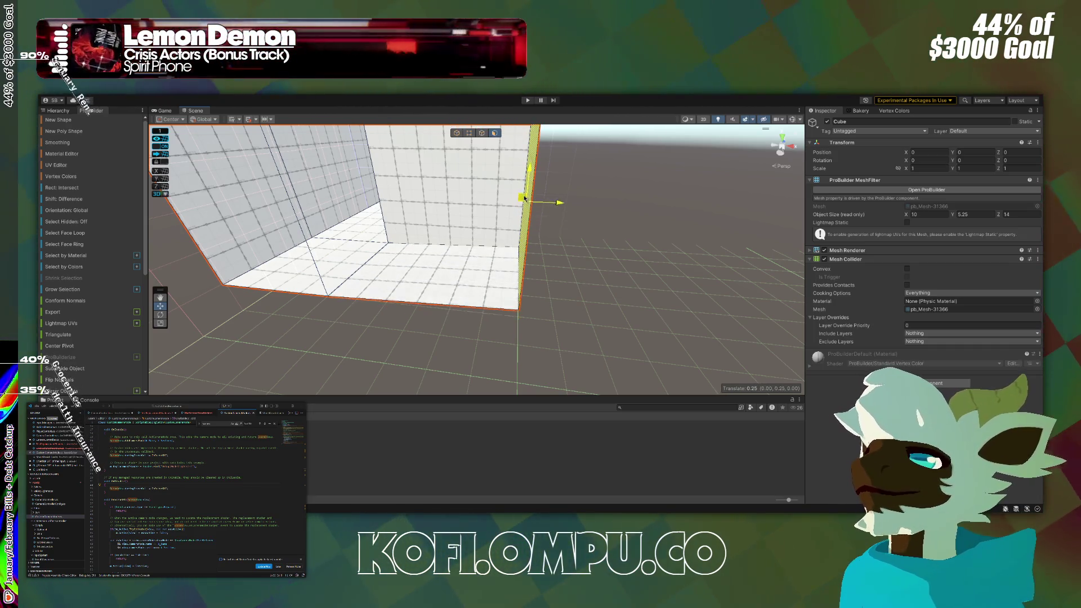
{"action": "left_click_drag", "start_coordinate": [216, 138], "coordinate": [225, 96]}
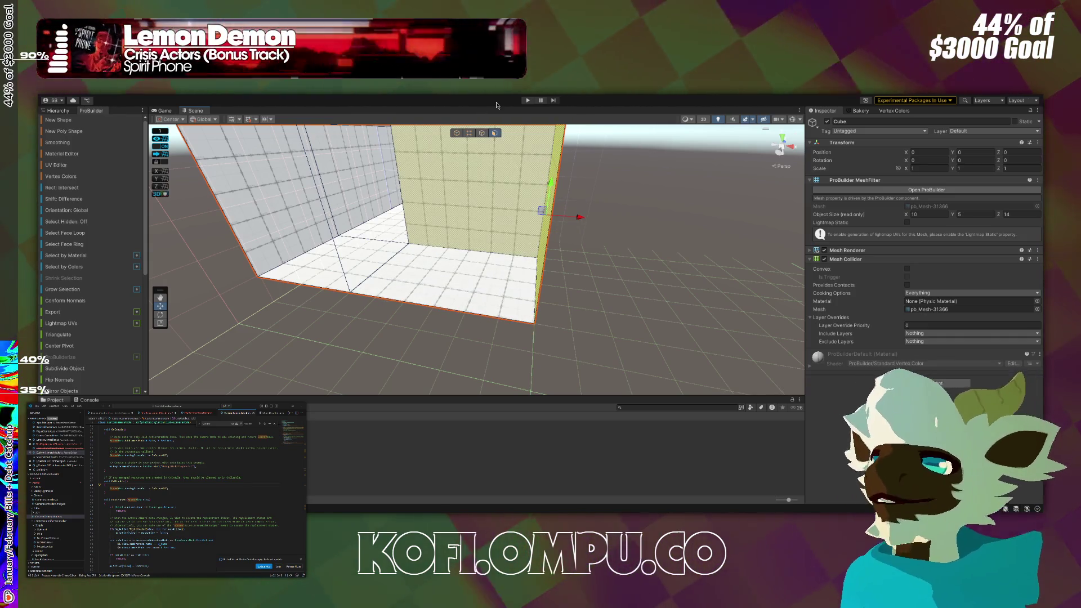
{"action": "mouse_move", "coordinate": [361, 332]}
{"action": "left_mouse_down"}
{"action": "mouse_move", "coordinate": [308, 340]}
{"action": "mouse_move", "coordinate": [712, 319]}
{"action": "mouse_move", "coordinate": [548, 295]}
{"action": "mouse_move", "coordinate": [219, 301]}
{"action": "mouse_move", "coordinate": [297, 309]}
{"action": "mouse_move", "coordinate": [396, 367]}
{"action": "mouse_move", "coordinate": [488, 393]}
{"action": "left_mouse_up"}
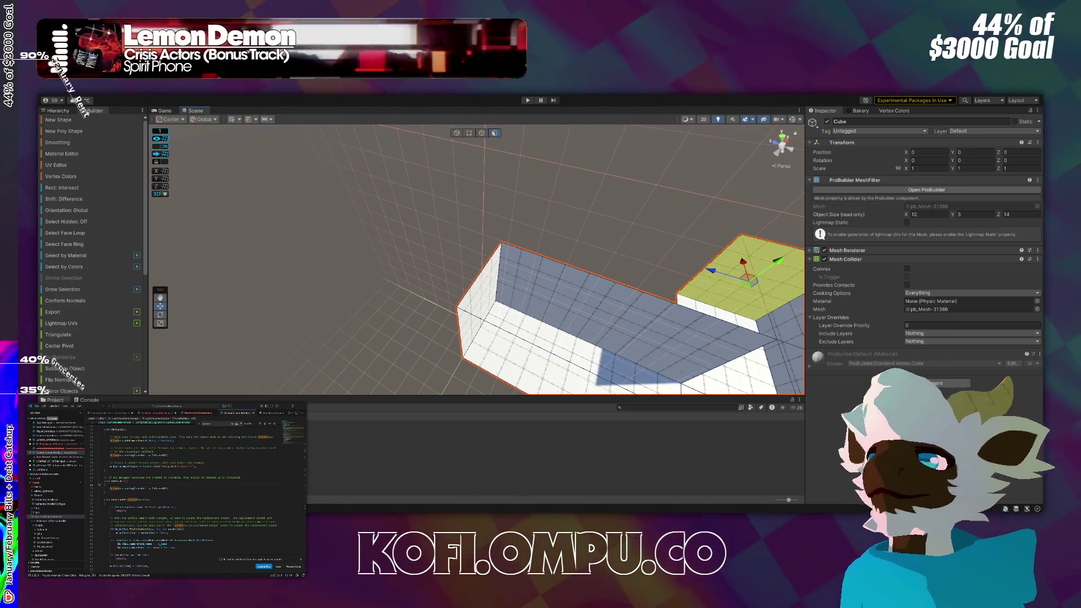
{"action": "mouse_move", "coordinate": [621, 282]}
{"action": "left_mouse_down"}
{"action": "mouse_move", "coordinate": [732, 253]}
{"action": "mouse_move", "coordinate": [700, 261]}
{"action": "mouse_move", "coordinate": [475, 227]}
{"action": "mouse_move", "coordinate": [449, 247]}
{"action": "mouse_move", "coordinate": [639, 248]}
{"action": "mouse_move", "coordinate": [550, 241]}
{"action": "mouse_move", "coordinate": [507, 180]}
{"action": "mouse_move", "coordinate": [454, 179]}
{"action": "mouse_move", "coordinate": [483, 256]}
{"action": "mouse_move", "coordinate": [477, 177]}
{"action": "mouse_move", "coordinate": [430, 350]}
{"action": "mouse_move", "coordinate": [547, 157]}
{"action": "mouse_move", "coordinate": [522, 165]}
{"action": "left_mouse_up"}
{"action": "mouse_move", "coordinate": [601, 278]}
{"action": "left_mouse_down"}
{"action": "mouse_move", "coordinate": [531, 302]}
{"action": "mouse_move", "coordinate": [575, 272]}
{"action": "mouse_move", "coordinate": [541, 302]}
{"action": "mouse_move", "coordinate": [486, 404]}
{"action": "mouse_move", "coordinate": [424, 404]}
{"action": "mouse_move", "coordinate": [622, 400]}
{"action": "left_mouse_up"}
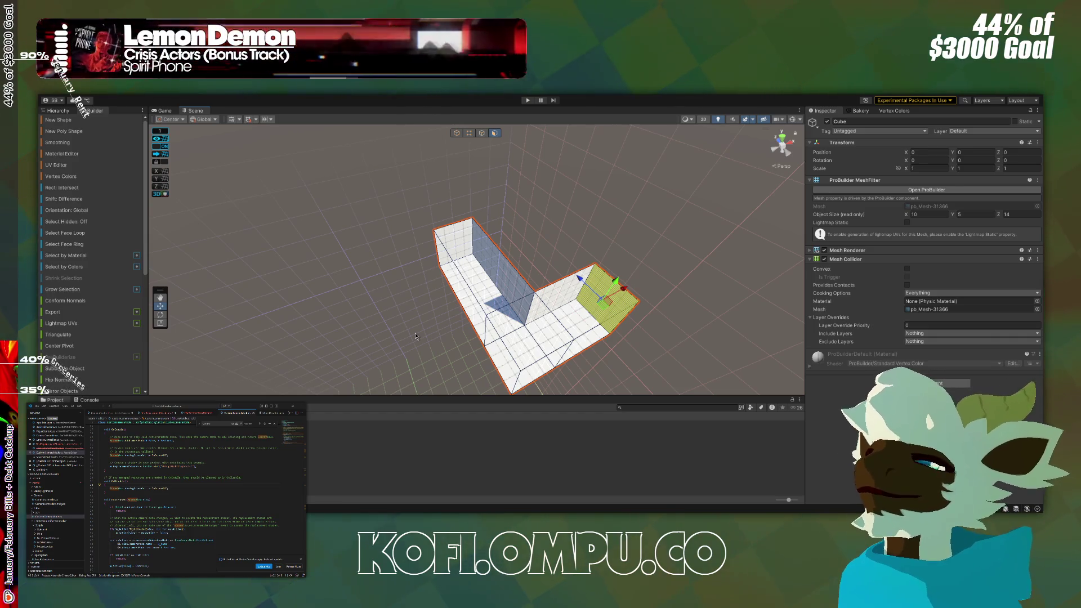
{"action": "mouse_move", "coordinate": [552, 370]}
{"action": "left_mouse_down"}
{"action": "mouse_move", "coordinate": [592, 360]}
{"action": "mouse_move", "coordinate": [735, 214]}
{"action": "mouse_move", "coordinate": [686, 327]}
{"action": "mouse_move", "coordinate": [533, 361]}
{"action": "left_mouse_up"}
Extrude the yellow end face outward 5 units, then another 5 units.
{"action": "scroll", "coordinate": [446, 314], "scroll_direction": "up", "scroll_amount": 10}
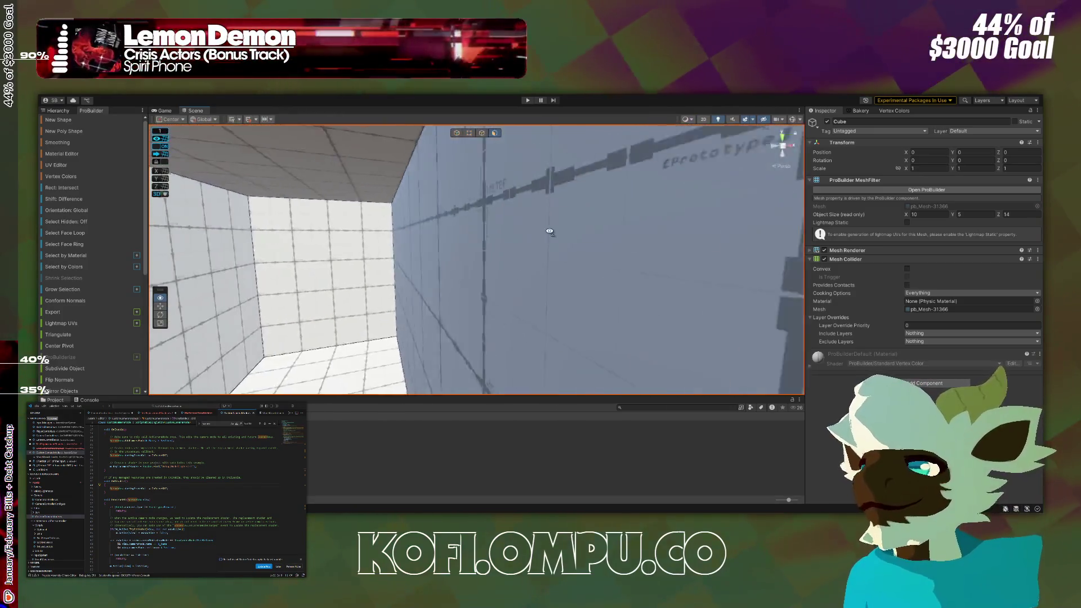
{"action": "mouse_move", "coordinate": [550, 237]}
{"action": "left_mouse_down"}
{"action": "mouse_move", "coordinate": [507, 243]}
{"action": "mouse_move", "coordinate": [468, 268]}
{"action": "mouse_move", "coordinate": [473, 287]}
{"action": "left_mouse_up"}
{"action": "scroll", "coordinate": [462, 249], "scroll_direction": "down", "scroll_amount": 10}
{"action": "scroll", "coordinate": [477, 304], "scroll_direction": "up", "scroll_amount": 8}
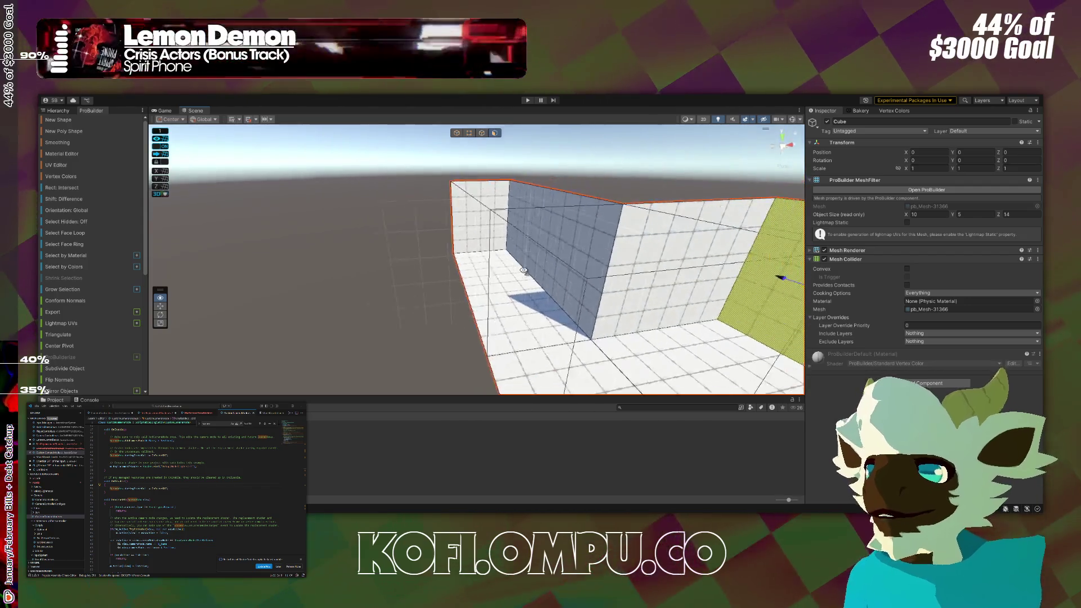
{"action": "scroll", "coordinate": [476, 304], "scroll_direction": "down", "scroll_amount": 10}
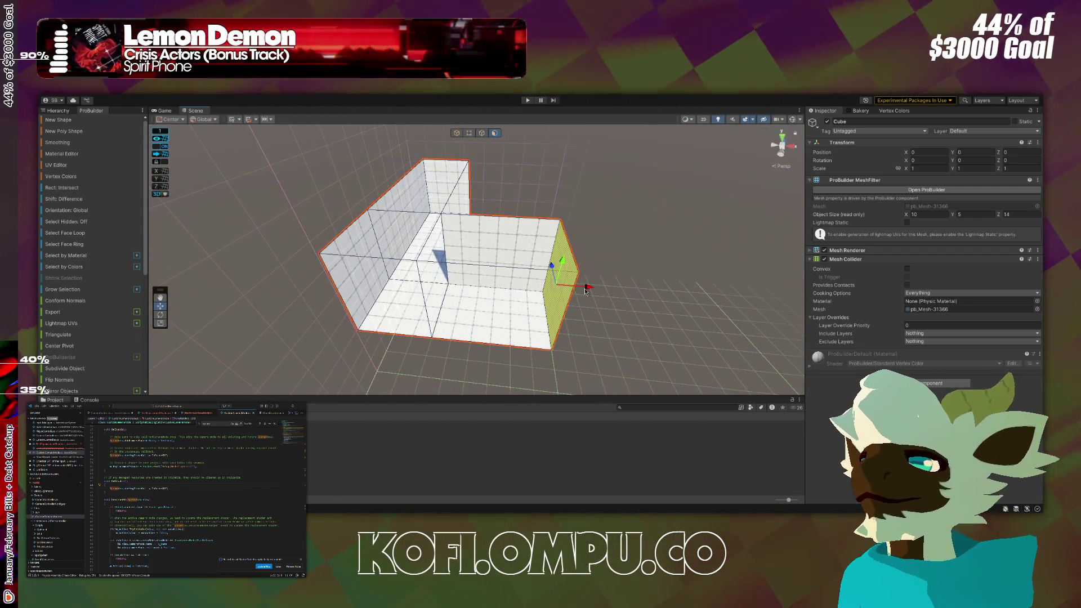
{"action": "mouse_move", "coordinate": [597, 290]}
{"action": "left_mouse_down"}
{"action": "mouse_move", "coordinate": [697, 290]}
{"action": "mouse_move", "coordinate": [683, 294]}
{"action": "mouse_move", "coordinate": [712, 302]}
{"action": "mouse_move", "coordinate": [617, 298]}
{"action": "left_mouse_up"}
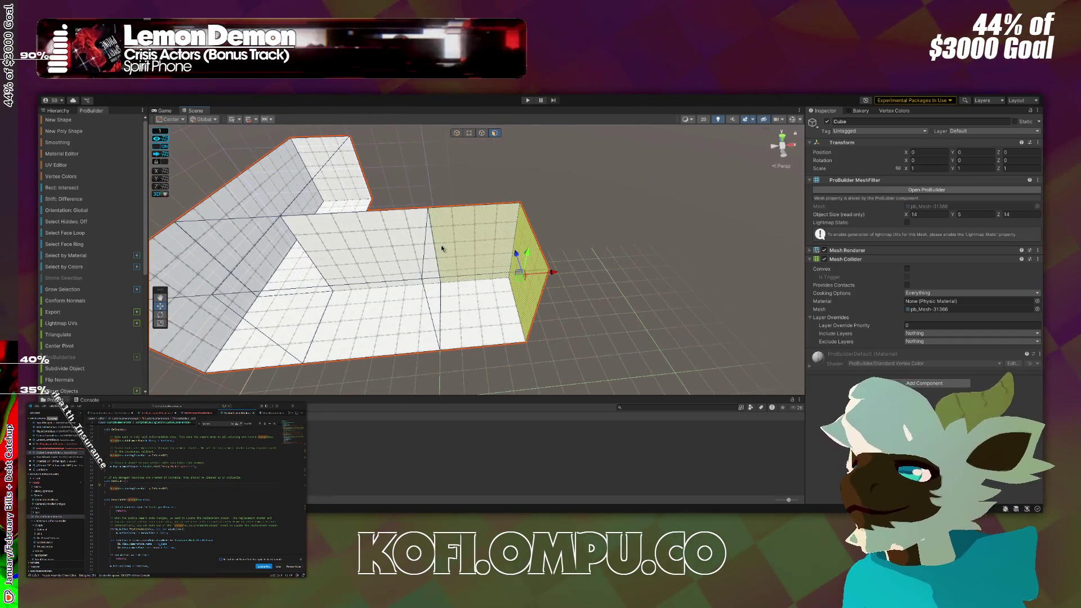
{"action": "mouse_move", "coordinate": [429, 261]}
{"action": "left_mouse_down"}
{"action": "mouse_move", "coordinate": [695, 273]}
{"action": "mouse_move", "coordinate": [641, 314]}
{"action": "left_mouse_up"}
{"action": "left_click_drag", "start_coordinate": [689, 274], "coordinate": [530, 285]}
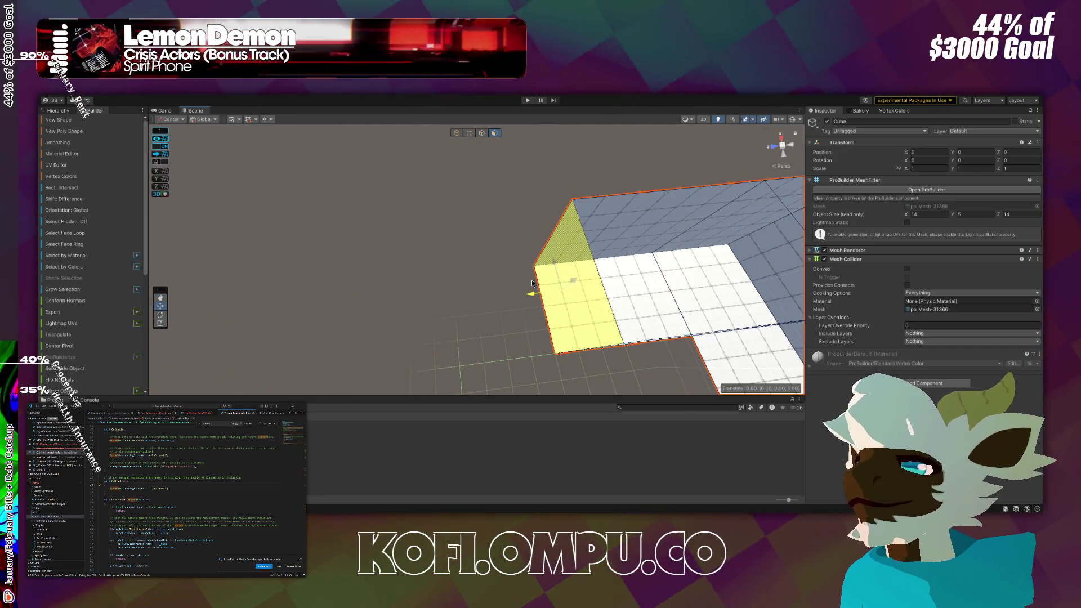
Extrude the opposite end face and the long section's wall faces 7 units each.
{"action": "left_click_drag", "start_coordinate": [476, 288], "coordinate": [535, 254]}
{"action": "left_click", "coordinate": [607, 215]}
{"action": "mouse_move", "coordinate": [608, 216]}
{"action": "left_mouse_down"}
{"action": "mouse_move", "coordinate": [572, 222]}
{"action": "mouse_move", "coordinate": [719, 195]}
{"action": "left_mouse_up"}
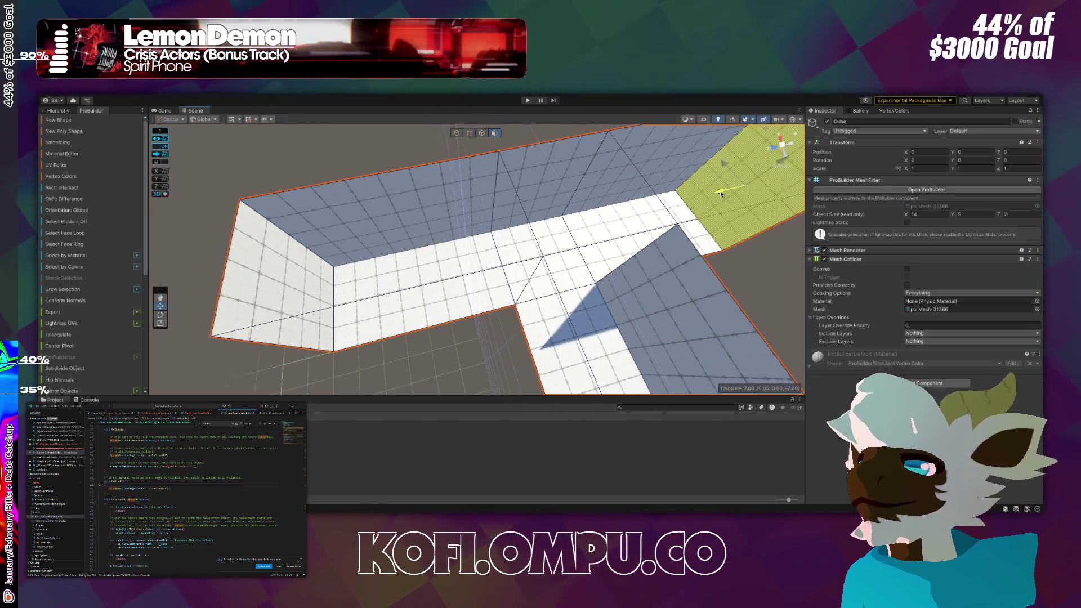
{"action": "left_click", "coordinate": [674, 170]}
{"action": "left_click", "coordinate": [428, 217], "text": "shift"}
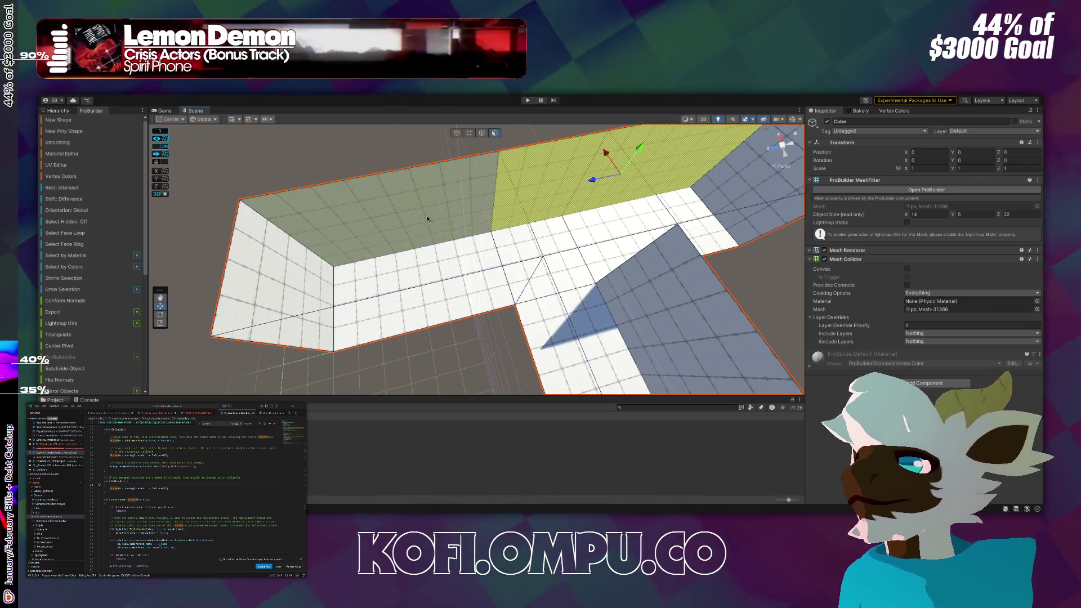
{"action": "mouse_move", "coordinate": [528, 170]}
{"action": "left_mouse_down"}
{"action": "mouse_move", "coordinate": [520, 104]}
{"action": "mouse_move", "coordinate": [858, 123]}
{"action": "mouse_move", "coordinate": [642, 468]}
{"action": "left_mouse_up"}
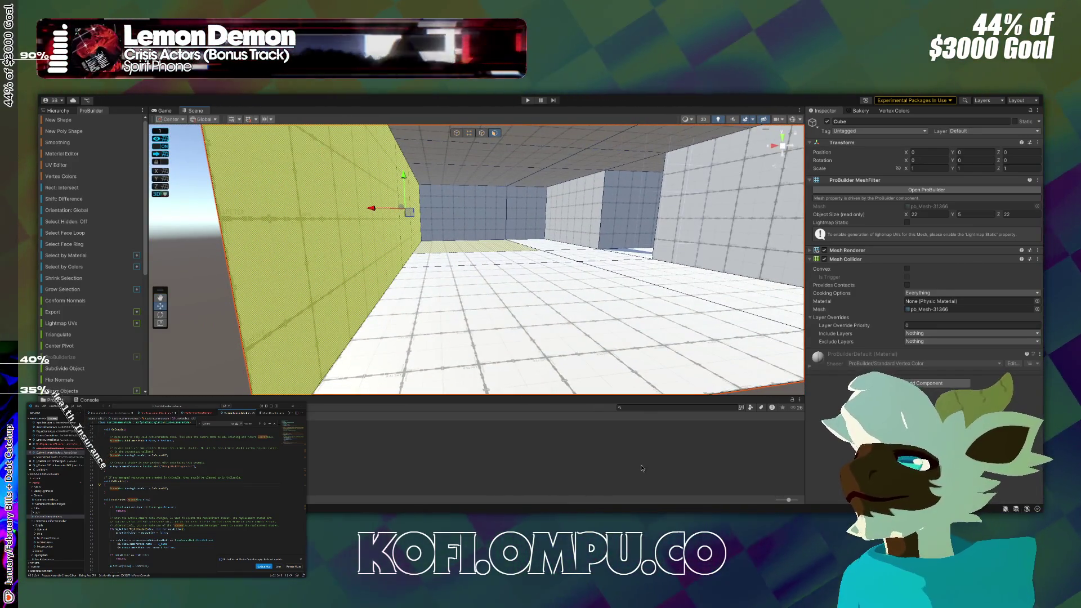
{"action": "mouse_move", "coordinate": [515, 201]}
{"action": "left_mouse_down"}
{"action": "mouse_move", "coordinate": [450, 167]}
{"action": "mouse_move", "coordinate": [431, 172]}
{"action": "left_mouse_up"}
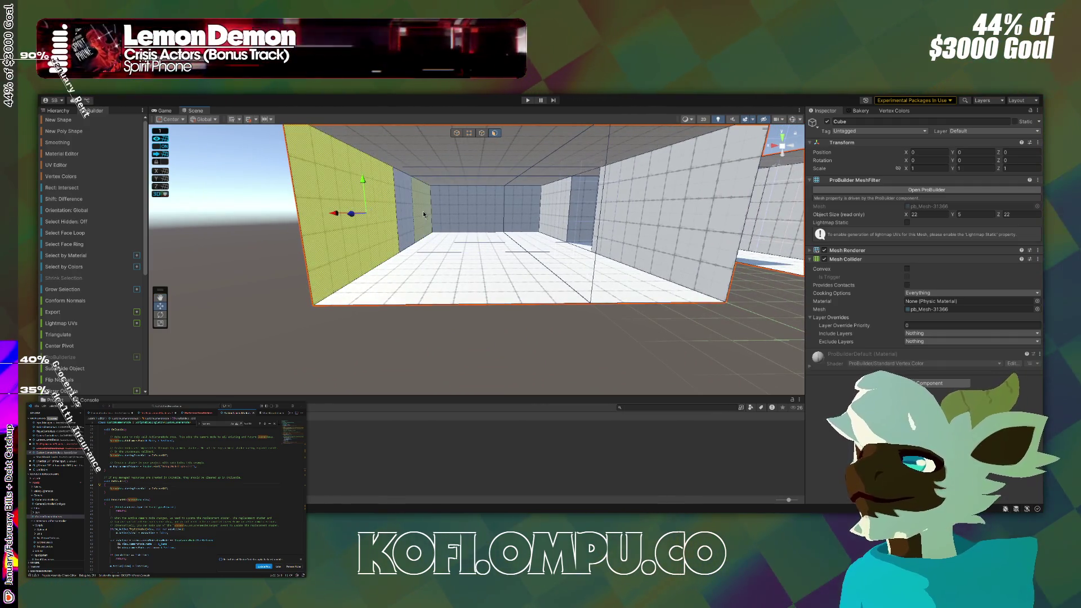
{"action": "scroll", "coordinate": [419, 217], "scroll_direction": "down", "scroll_amount": 10}
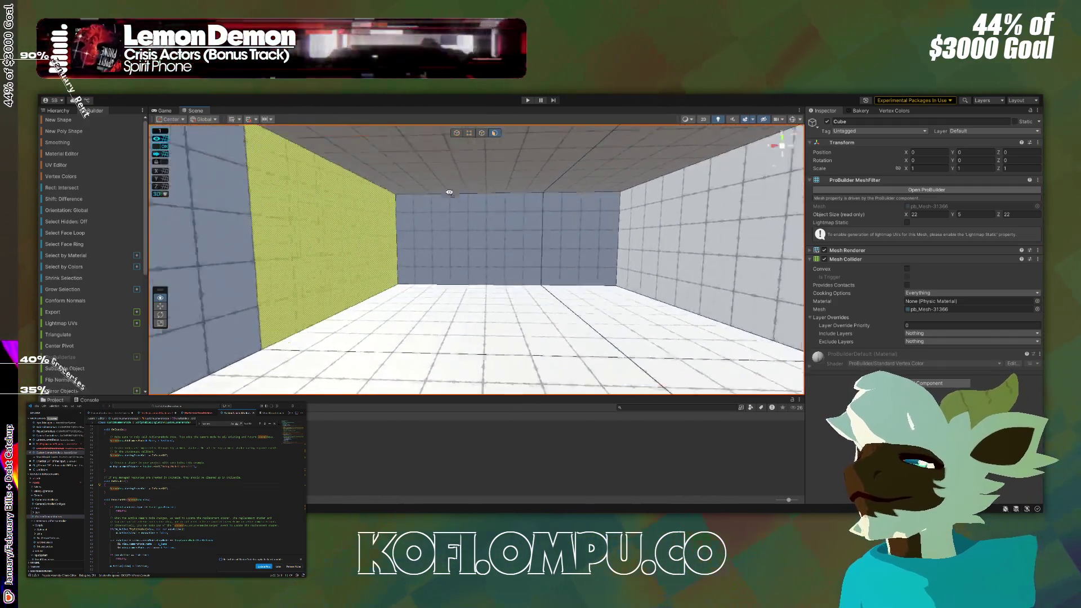
{"action": "mouse_move", "coordinate": [422, 217]}
{"action": "left_mouse_down"}
{"action": "mouse_move", "coordinate": [465, 229]}
{"action": "mouse_move", "coordinate": [446, 247]}
{"action": "left_mouse_up"}
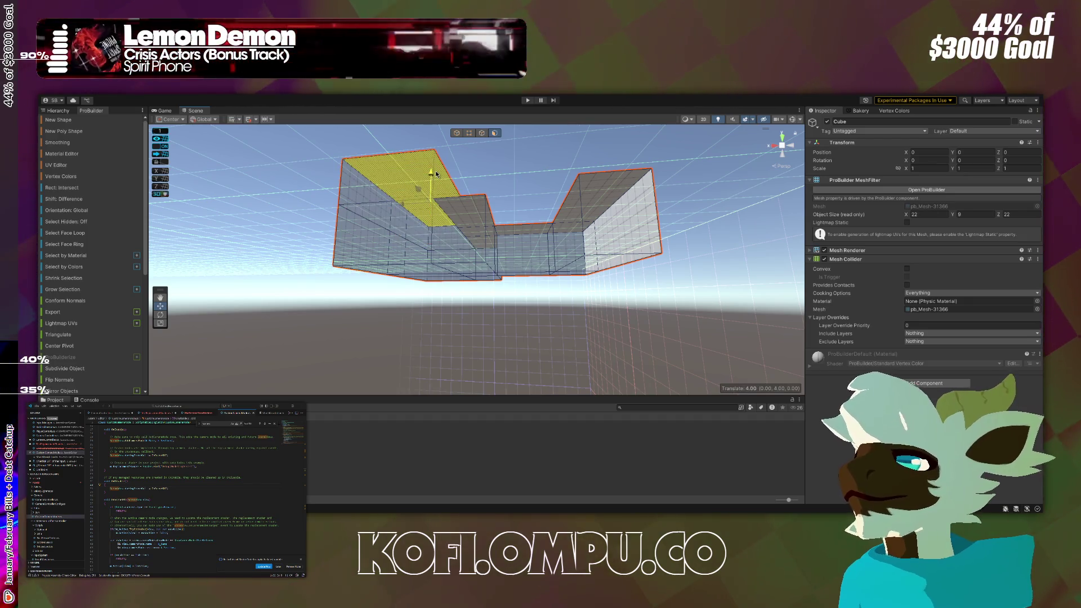
Push the lower left wall face 3 units inward, then move it back out.
{"action": "mouse_move", "coordinate": [438, 158]}
{"action": "left_mouse_down"}
{"action": "mouse_move", "coordinate": [485, 199]}
{"action": "mouse_move", "coordinate": [793, 237]}
{"action": "mouse_move", "coordinate": [767, 255]}
{"action": "left_mouse_up"}
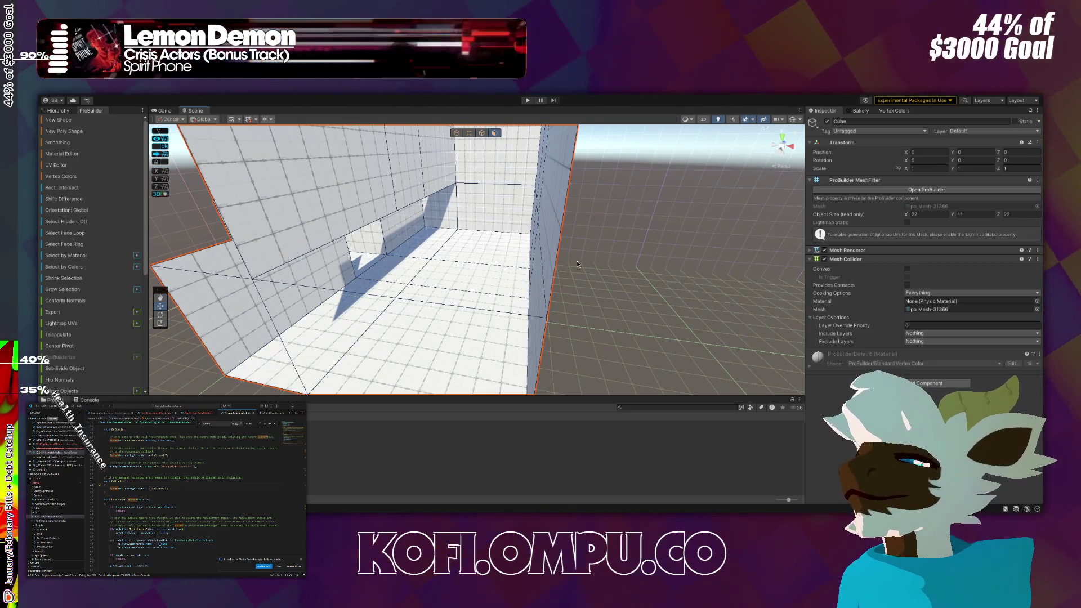
{"action": "mouse_move", "coordinate": [511, 277]}
{"action": "left_mouse_down"}
{"action": "mouse_move", "coordinate": [340, 262]}
{"action": "mouse_move", "coordinate": [285, 328]}
{"action": "left_mouse_up"}
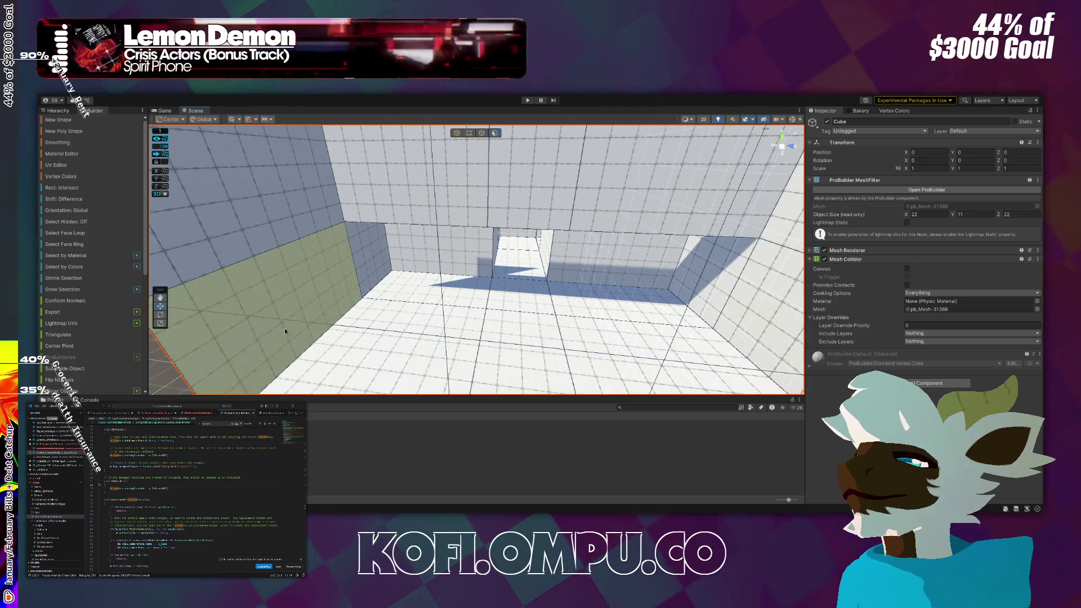
{"action": "left_click", "coordinate": [285, 328]}
{"action": "scroll", "coordinate": [369, 252], "scroll_direction": "down", "scroll_amount": 8}
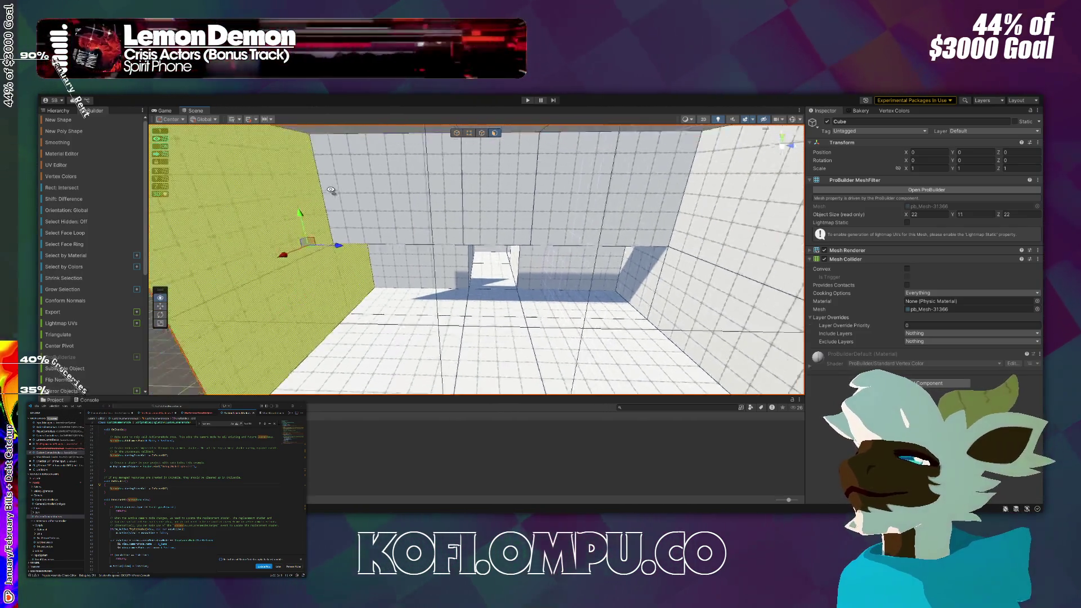
{"action": "scroll", "coordinate": [409, 257], "scroll_direction": "down", "scroll_amount": 1}
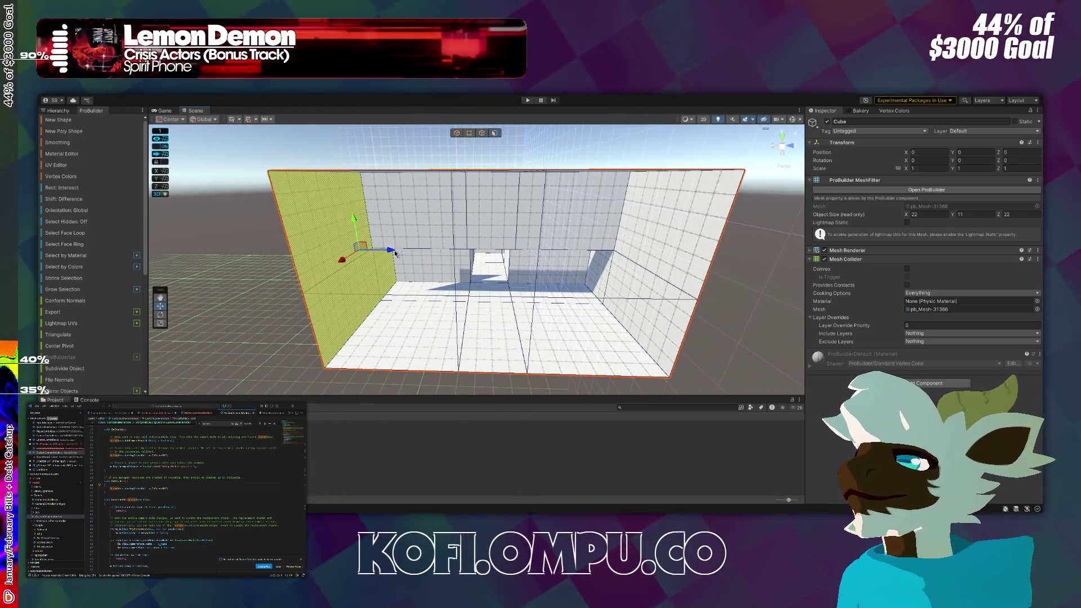
{"action": "mouse_move", "coordinate": [395, 254]}
{"action": "left_mouse_down"}
{"action": "mouse_move", "coordinate": [449, 261]}
{"action": "mouse_move", "coordinate": [429, 257]}
{"action": "left_mouse_up"}
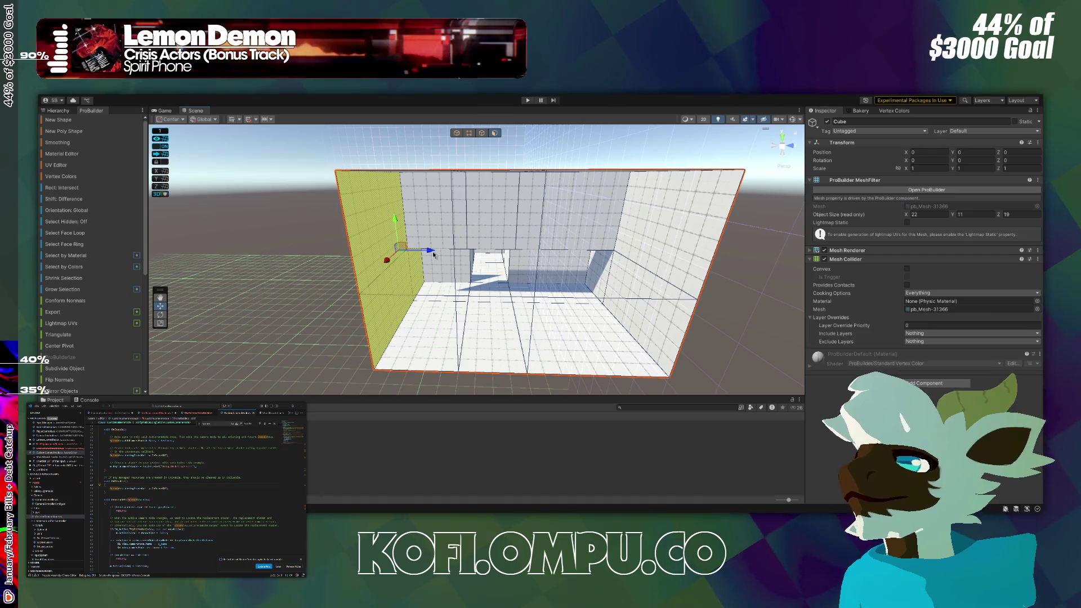
{"action": "left_click_drag", "start_coordinate": [434, 254], "coordinate": [383, 252]}
{"action": "scroll", "coordinate": [496, 307], "scroll_direction": "down", "scroll_amount": 3}
{"action": "mouse_move", "coordinate": [496, 306]}
{"action": "left_mouse_down"}
{"action": "mouse_move", "coordinate": [570, 353]}
{"action": "mouse_move", "coordinate": [566, 378]}
{"action": "mouse_move", "coordinate": [546, 381]}
{"action": "mouse_move", "coordinate": [485, 325]}
{"action": "left_mouse_up"}
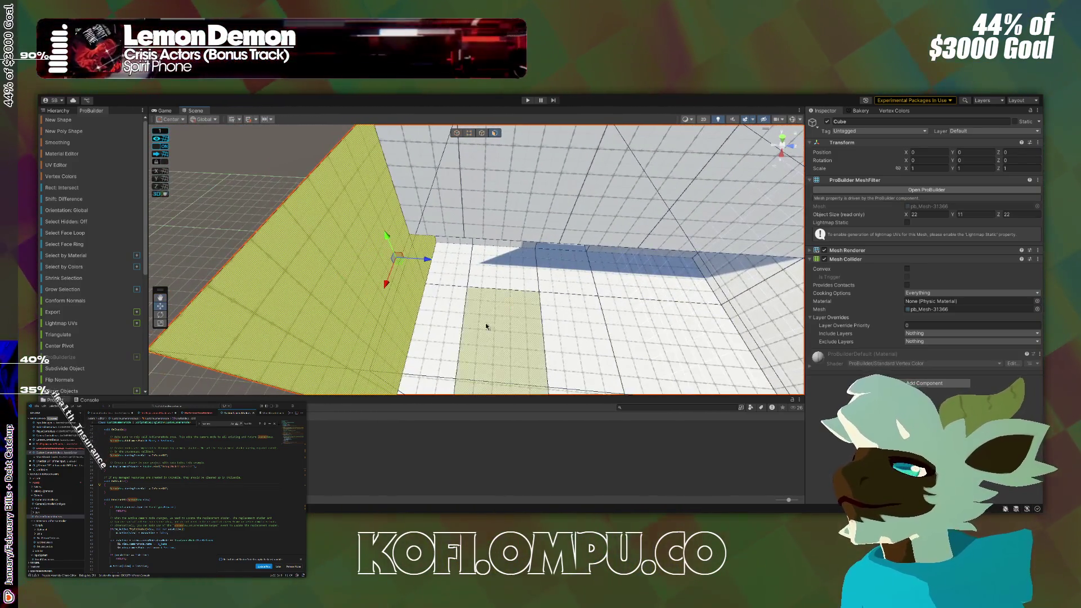
Push the green wall out one unit and slide the floor strip and upper wall outward.
{"action": "mouse_move", "coordinate": [427, 259]}
{"action": "left_mouse_down"}
{"action": "mouse_move", "coordinate": [367, 260]}
{"action": "mouse_move", "coordinate": [574, 243]}
{"action": "left_mouse_up"}
{"action": "left_click", "coordinate": [575, 242]}
{"action": "left_click", "coordinate": [583, 188], "text": "shift"}
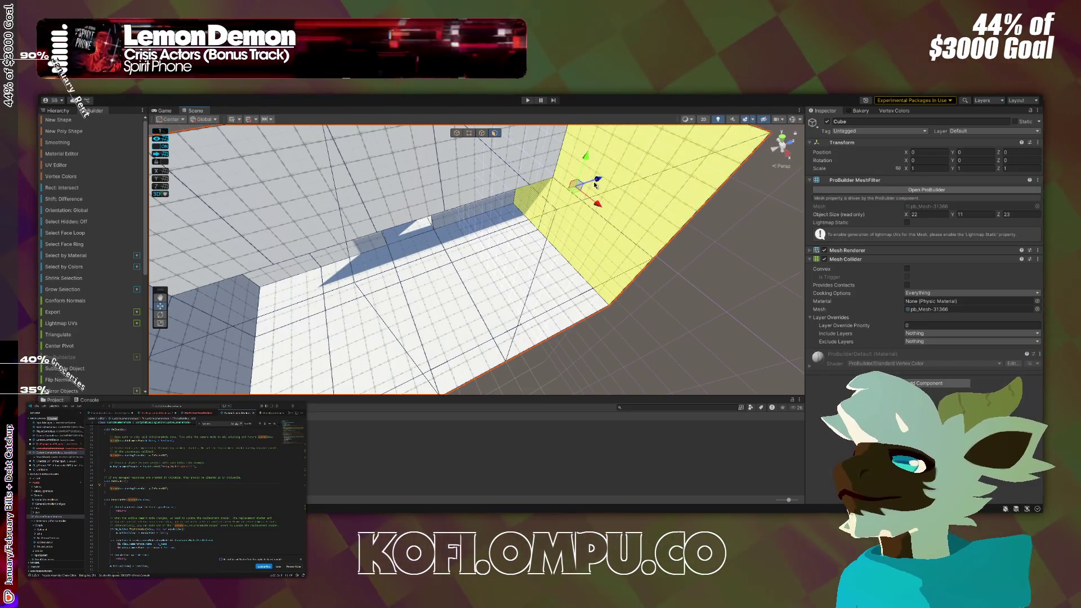
{"action": "mouse_move", "coordinate": [584, 188]}
{"action": "left_mouse_down"}
{"action": "mouse_move", "coordinate": [550, 203]}
{"action": "mouse_move", "coordinate": [614, 172]}
{"action": "left_mouse_up"}
{"action": "left_click", "coordinate": [465, 313]}
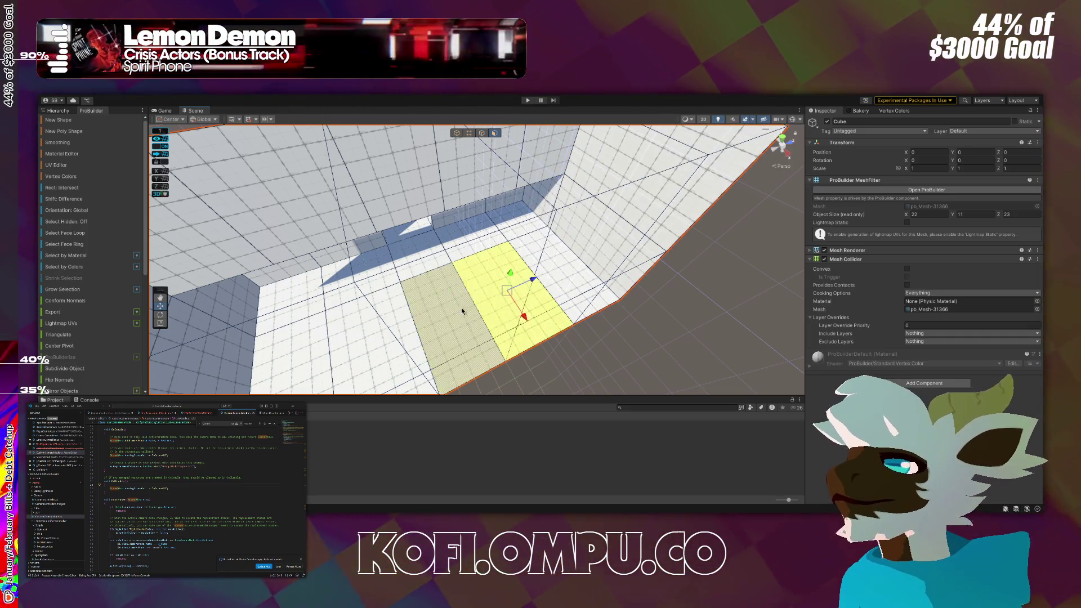
{"action": "mouse_move", "coordinate": [385, 333]}
{"action": "left_mouse_down"}
{"action": "mouse_move", "coordinate": [476, 249]}
{"action": "mouse_move", "coordinate": [485, 224]}
{"action": "mouse_move", "coordinate": [446, 330]}
{"action": "mouse_move", "coordinate": [519, 289]}
{"action": "mouse_move", "coordinate": [543, 242]}
{"action": "mouse_move", "coordinate": [532, 218]}
{"action": "mouse_move", "coordinate": [698, 237]}
{"action": "mouse_move", "coordinate": [717, 314]}
{"action": "mouse_move", "coordinate": [632, 309]}
{"action": "mouse_move", "coordinate": [479, 253]}
{"action": "left_mouse_up"}
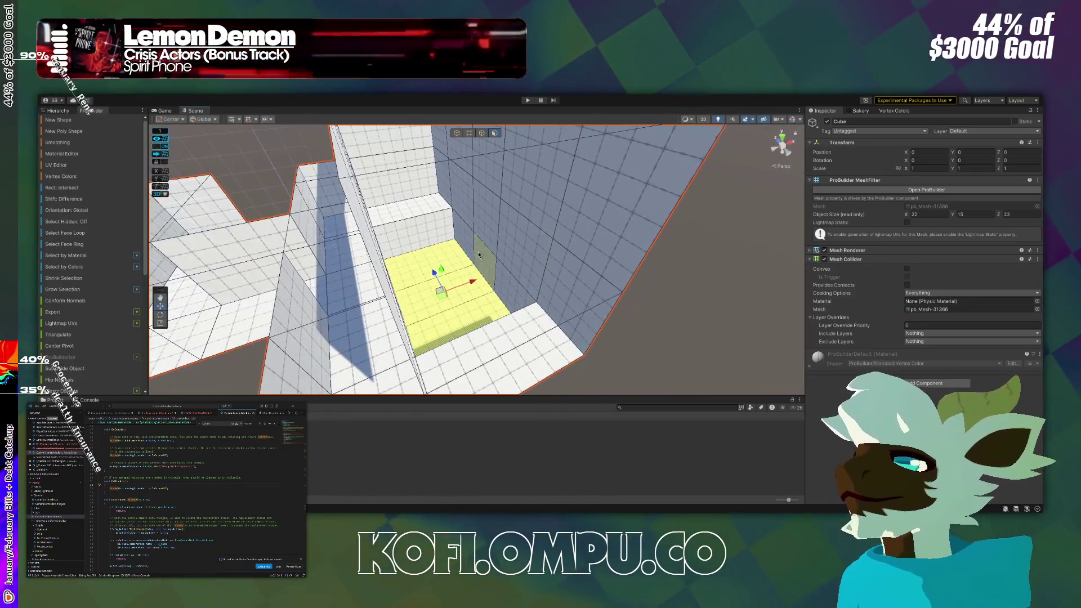
Select a small wall face on the room mesh and lower its edge by 4 units.
{"action": "double_click", "coordinate": [525, 283]}
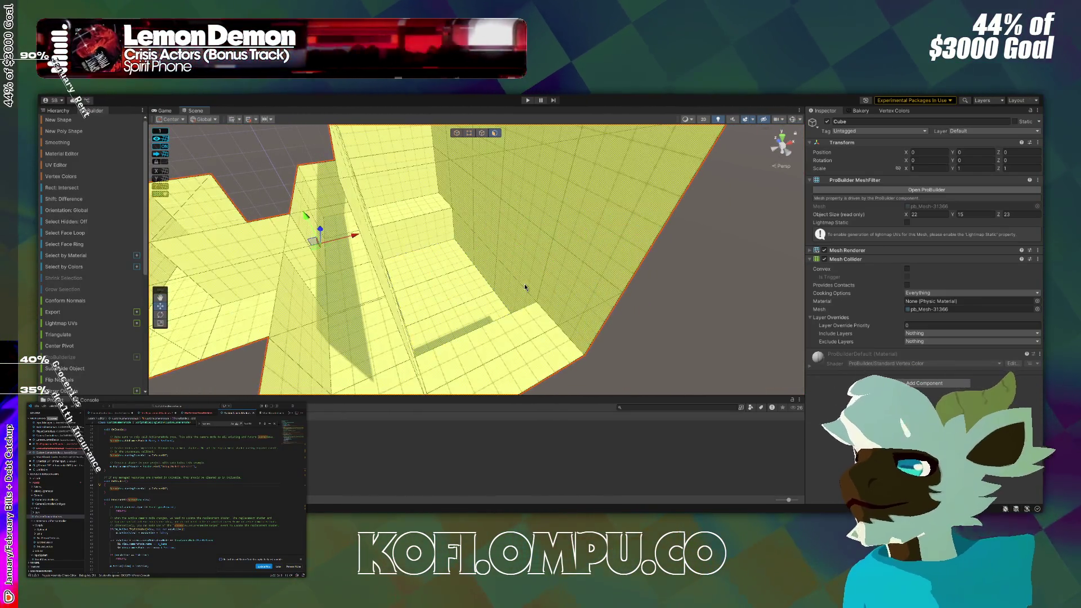
{"action": "left_click", "coordinate": [519, 243]}
{"action": "left_click_drag", "start_coordinate": [519, 242], "coordinate": [528, 248]}
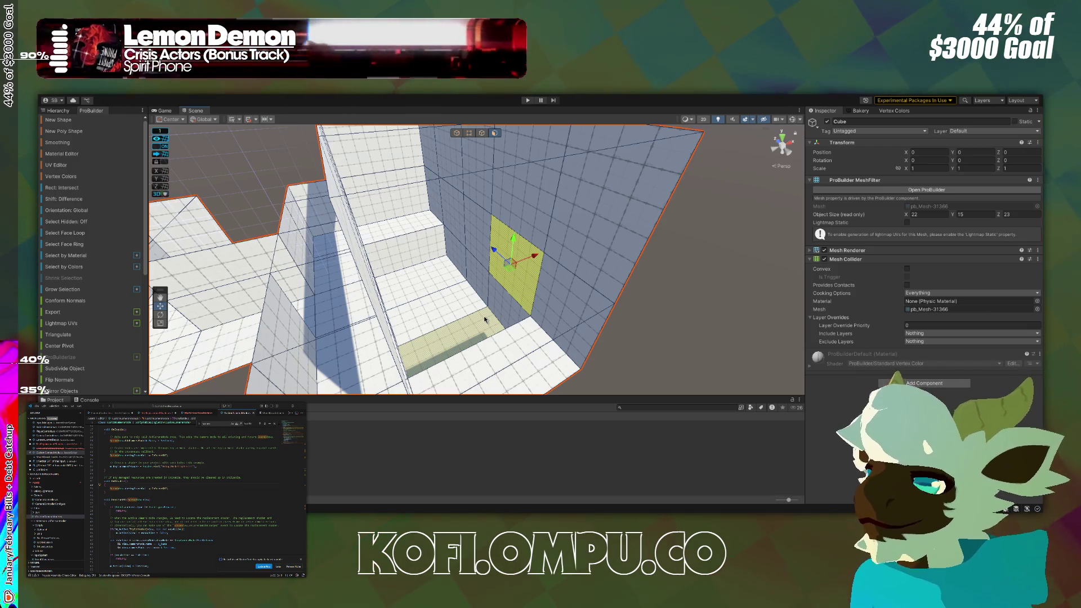
{"action": "scroll", "coordinate": [391, 246], "scroll_direction": "up", "scroll_amount": 5}
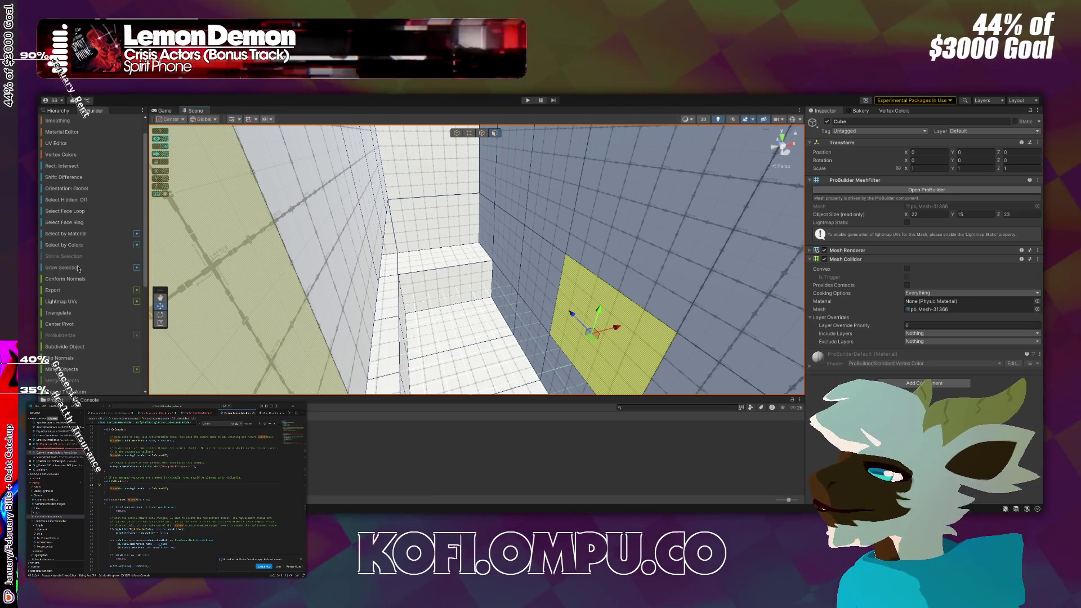
{"action": "key", "text": "f"}
{"action": "mouse_move", "coordinate": [608, 293]}
{"action": "left_mouse_down"}
{"action": "mouse_move", "coordinate": [624, 293]}
{"action": "mouse_move", "coordinate": [553, 259]}
{"action": "mouse_move", "coordinate": [640, 283]}
{"action": "mouse_move", "coordinate": [621, 286]}
{"action": "mouse_move", "coordinate": [569, 272]}
{"action": "mouse_move", "coordinate": [689, 277]}
{"action": "mouse_move", "coordinate": [626, 284]}
{"action": "left_mouse_up"}
{"action": "scroll", "coordinate": [624, 294], "scroll_direction": "down", "scroll_amount": 5}
{"action": "scroll", "coordinate": [625, 285], "scroll_direction": "down", "scroll_amount": 5}
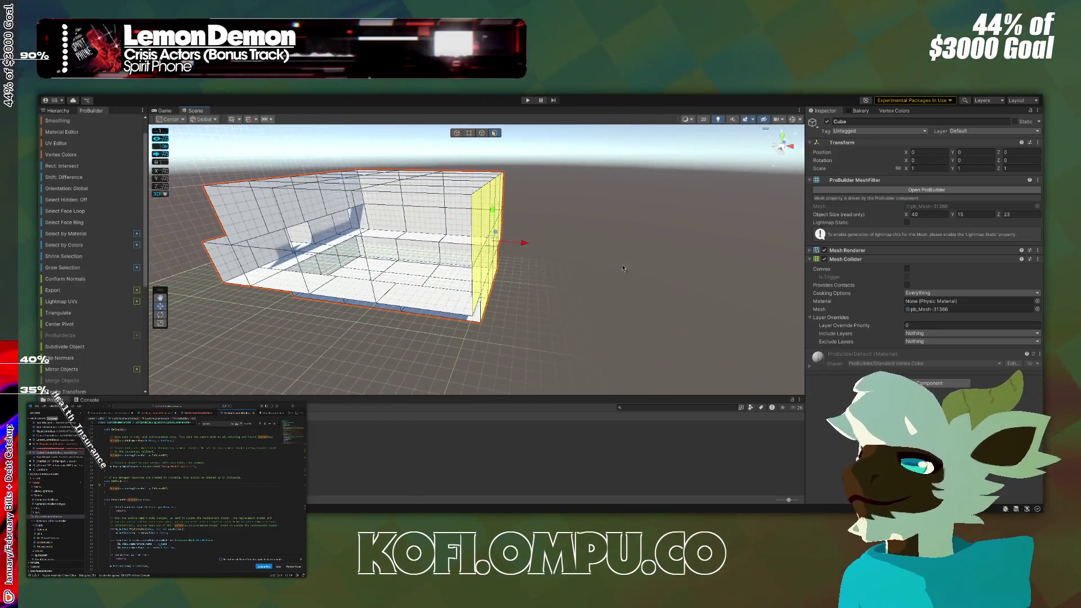
{"action": "scroll", "coordinate": [485, 302], "scroll_direction": "up", "scroll_amount": 3}
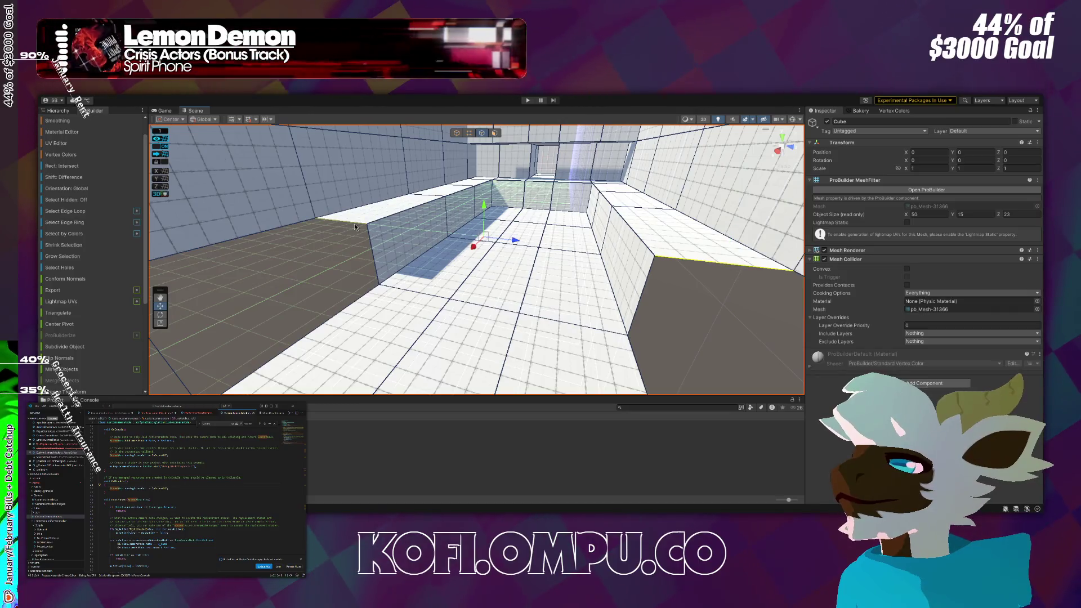
{"action": "mouse_move", "coordinate": [484, 208]}
{"action": "left_mouse_down"}
{"action": "mouse_move", "coordinate": [484, 278]}
{"action": "mouse_move", "coordinate": [495, 248]}
{"action": "mouse_move", "coordinate": [465, 212]}
{"action": "left_mouse_up"}
Lower the large wall faces' top edges by 2 units each, then raise the selected edges 3 units.
{"action": "left_click", "coordinate": [465, 213]}
{"action": "left_click", "coordinate": [457, 198]}
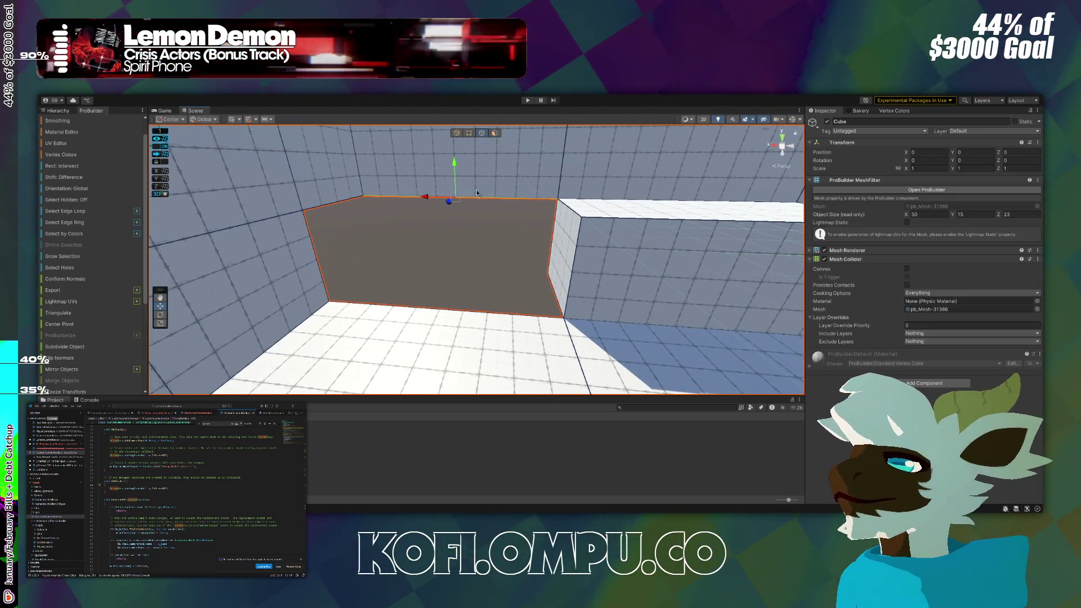
{"action": "left_click_drag", "start_coordinate": [458, 162], "coordinate": [456, 237]}
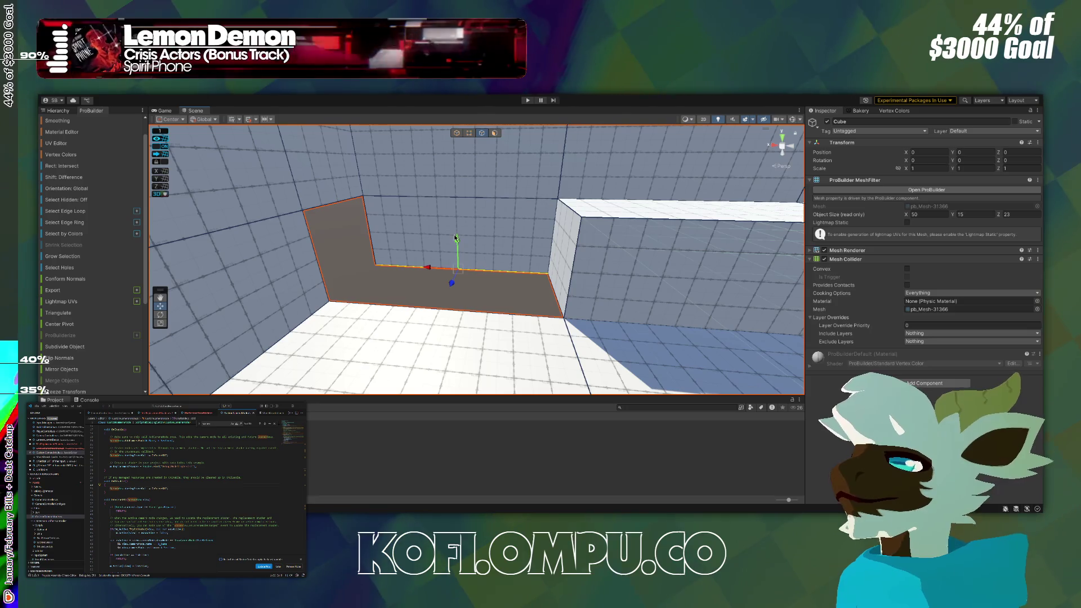
{"action": "left_click_drag", "start_coordinate": [448, 284], "coordinate": [749, 356]}
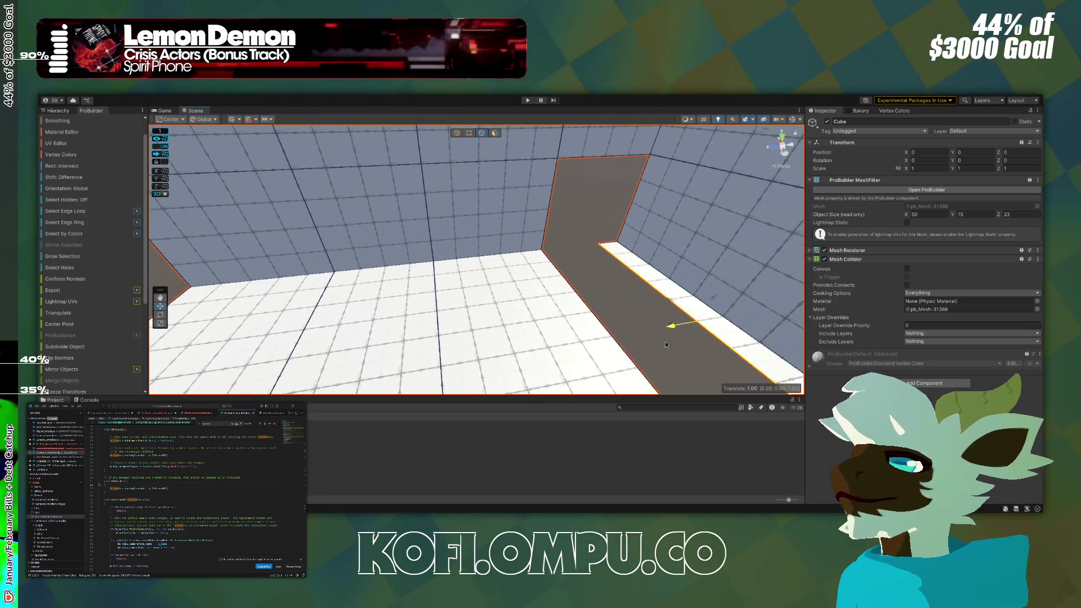
{"action": "mouse_move", "coordinate": [615, 348]}
{"action": "left_mouse_down"}
{"action": "mouse_move", "coordinate": [374, 338]}
{"action": "mouse_move", "coordinate": [433, 257]}
{"action": "left_mouse_up"}
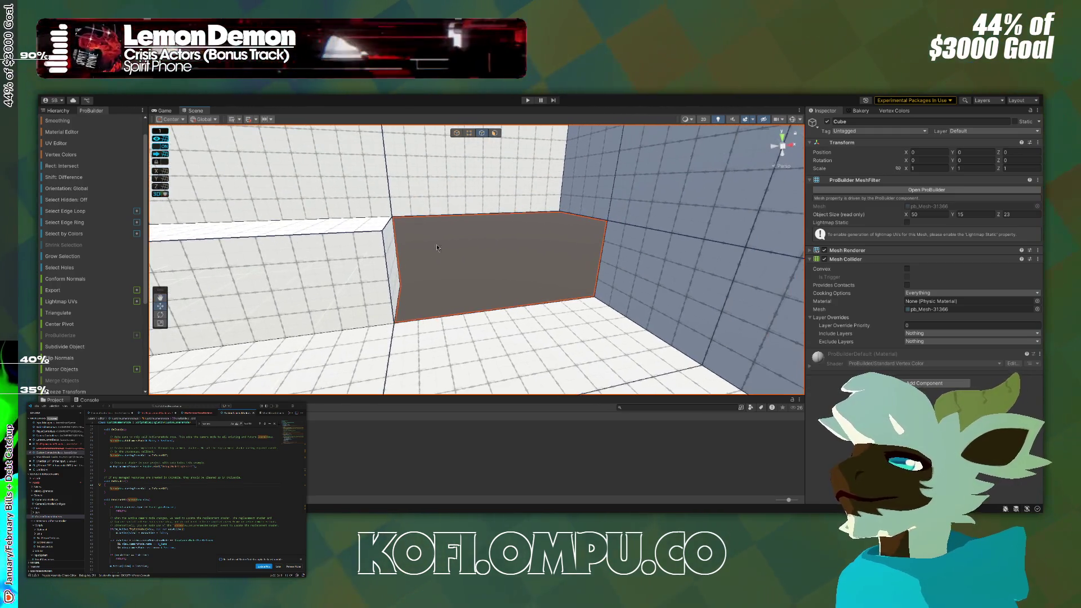
{"action": "mouse_move", "coordinate": [489, 185]}
{"action": "left_mouse_down"}
{"action": "mouse_move", "coordinate": [462, 249]}
{"action": "mouse_move", "coordinate": [411, 251]}
{"action": "left_mouse_up"}
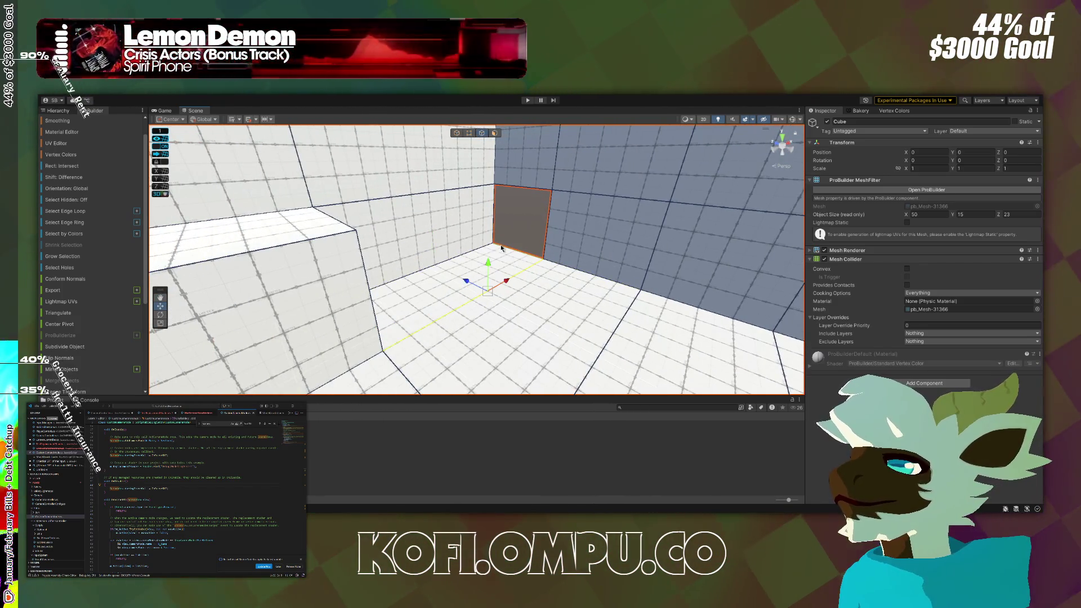
{"action": "mouse_move", "coordinate": [505, 248]}
{"action": "left_mouse_down"}
{"action": "mouse_move", "coordinate": [652, 242]}
{"action": "mouse_move", "coordinate": [581, 264]}
{"action": "left_mouse_up"}
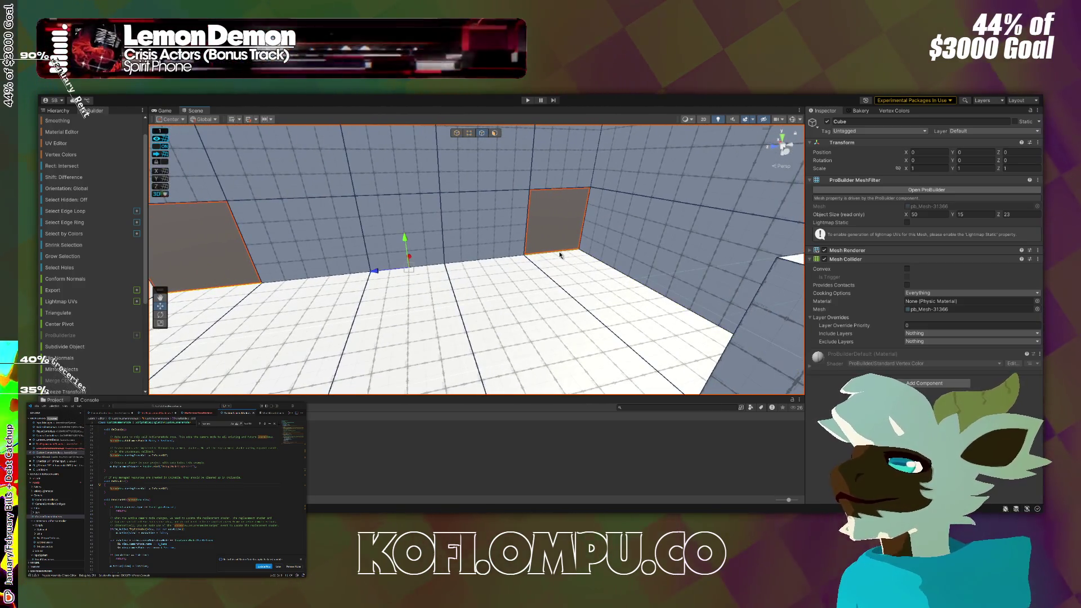
{"action": "left_click_drag", "start_coordinate": [406, 228], "coordinate": [413, 191]}
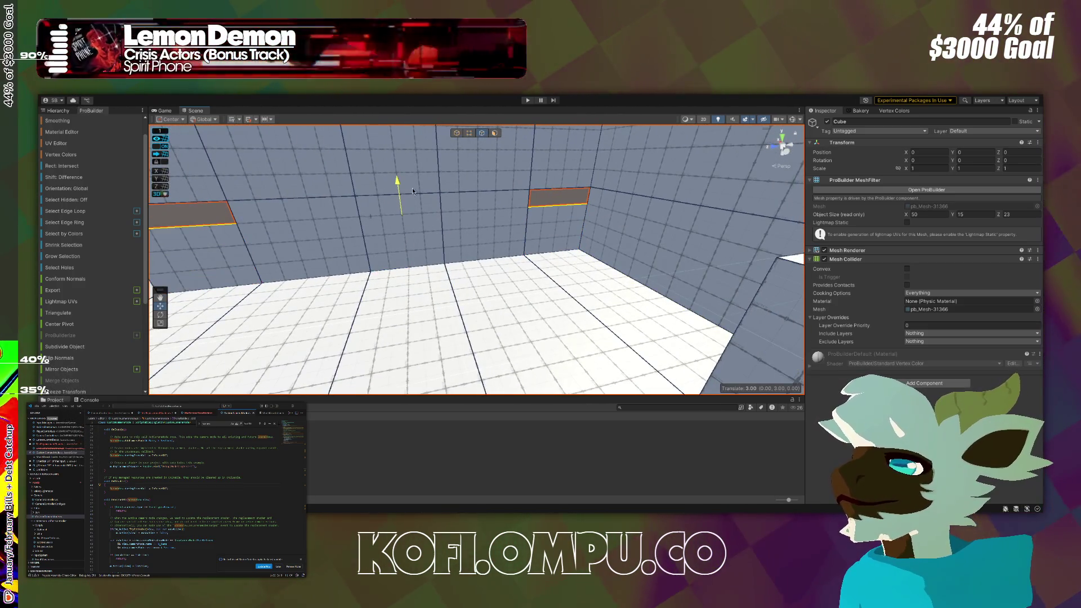
{"action": "left_click", "coordinate": [471, 135]}
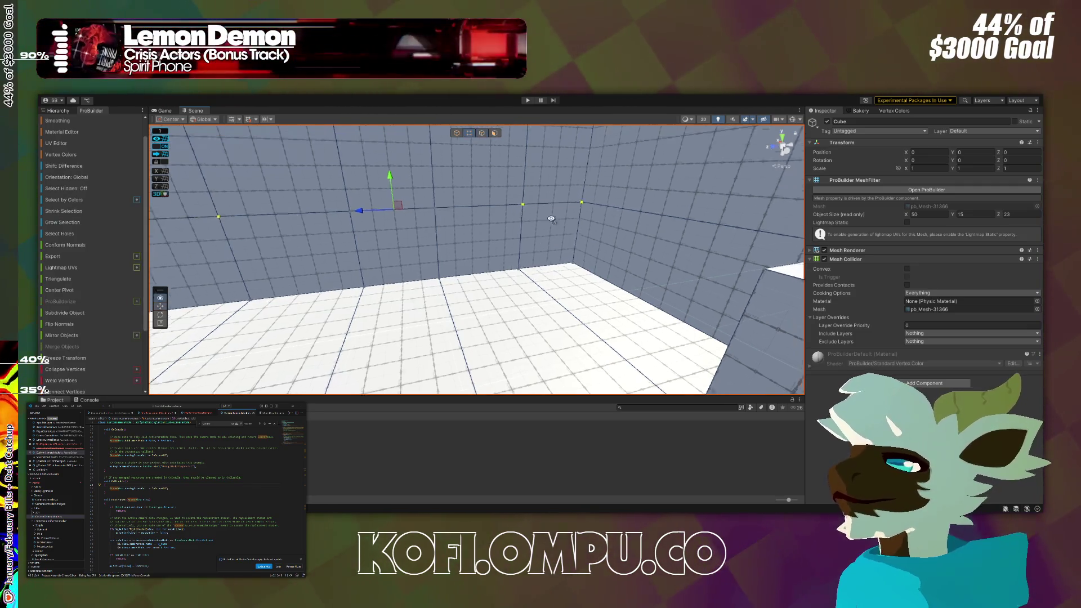
{"action": "mouse_move", "coordinate": [529, 208]}
{"action": "left_mouse_down"}
{"action": "mouse_move", "coordinate": [564, 214]}
{"action": "mouse_move", "coordinate": [596, 241]}
{"action": "mouse_move", "coordinate": [403, 242]}
{"action": "mouse_move", "coordinate": [614, 251]}
{"action": "mouse_move", "coordinate": [253, 233]}
{"action": "mouse_move", "coordinate": [345, 257]}
{"action": "mouse_move", "coordinate": [305, 245]}
{"action": "left_mouse_up"}
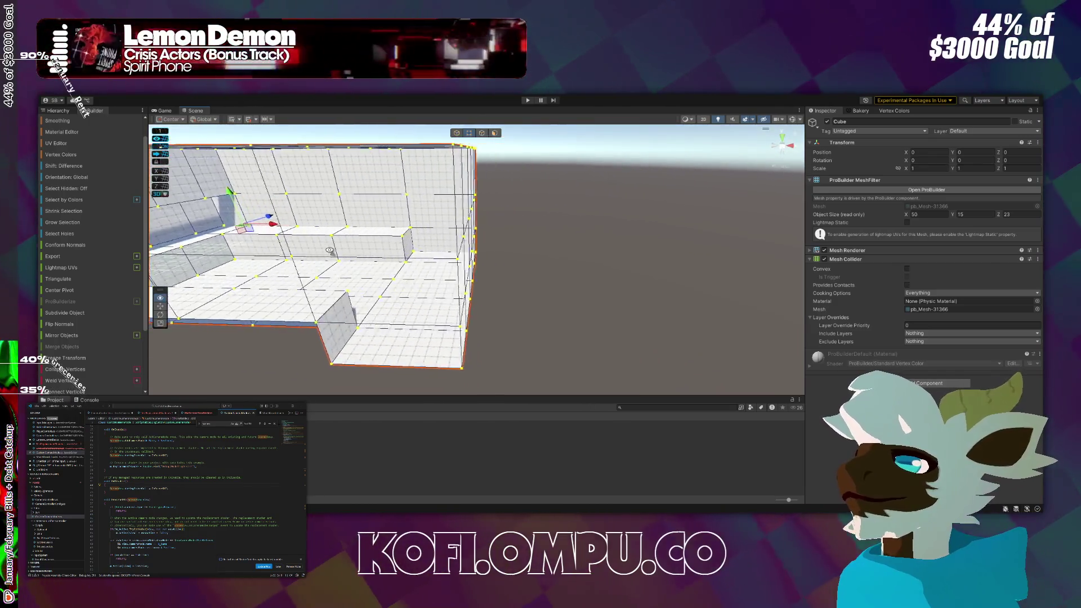
{"action": "left_click_drag", "start_coordinate": [328, 231], "coordinate": [332, 232]}
{"action": "scroll", "coordinate": [331, 232], "scroll_direction": "up", "scroll_amount": 10}
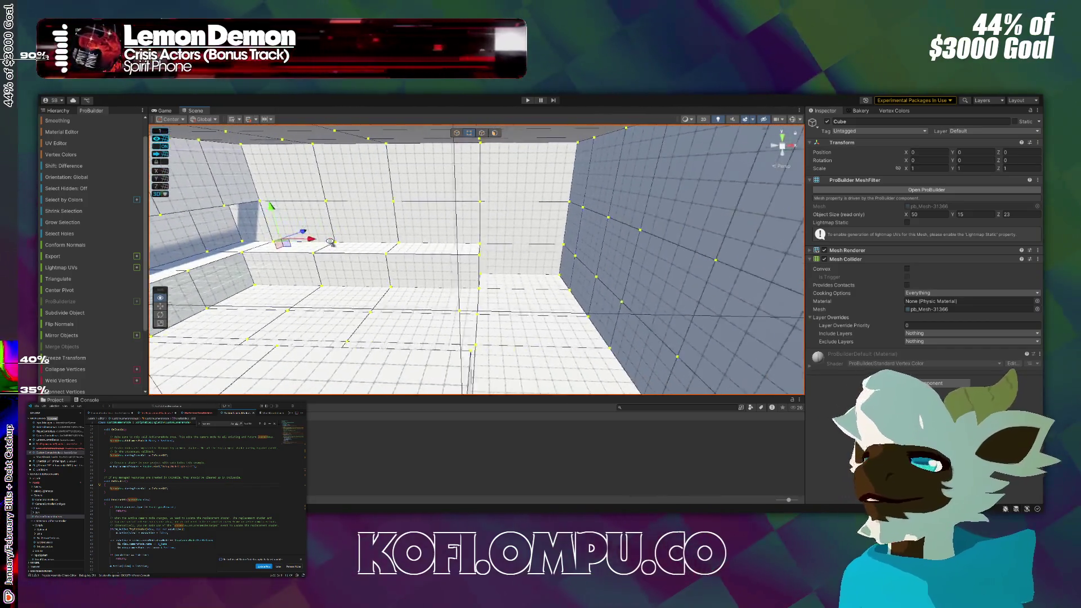
{"action": "mouse_move", "coordinate": [448, 255]}
{"action": "left_mouse_down"}
{"action": "mouse_move", "coordinate": [388, 257]}
{"action": "mouse_move", "coordinate": [444, 265]}
{"action": "left_mouse_up"}
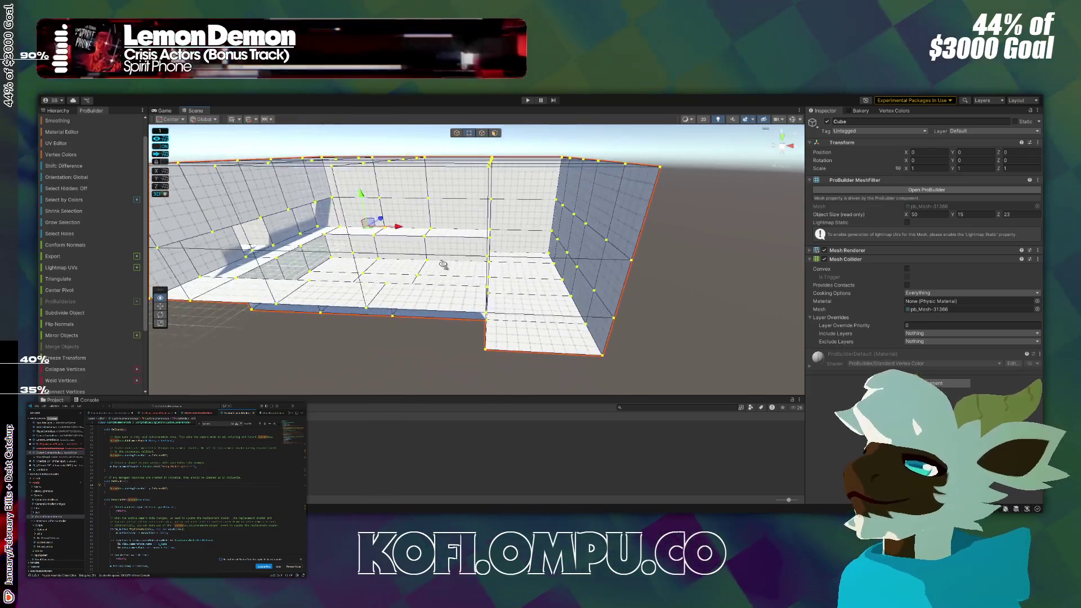
{"action": "scroll", "coordinate": [441, 314], "scroll_direction": "down", "scroll_amount": 10}
{"action": "left_click_drag", "start_coordinate": [441, 315], "coordinate": [451, 184]}
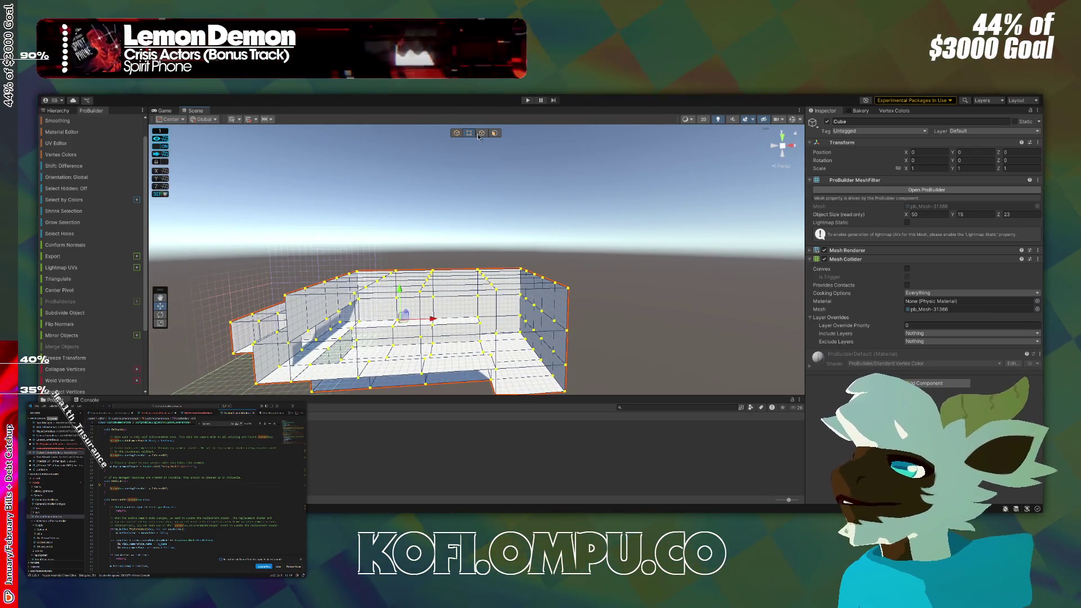
{"action": "key", "text": "h"}
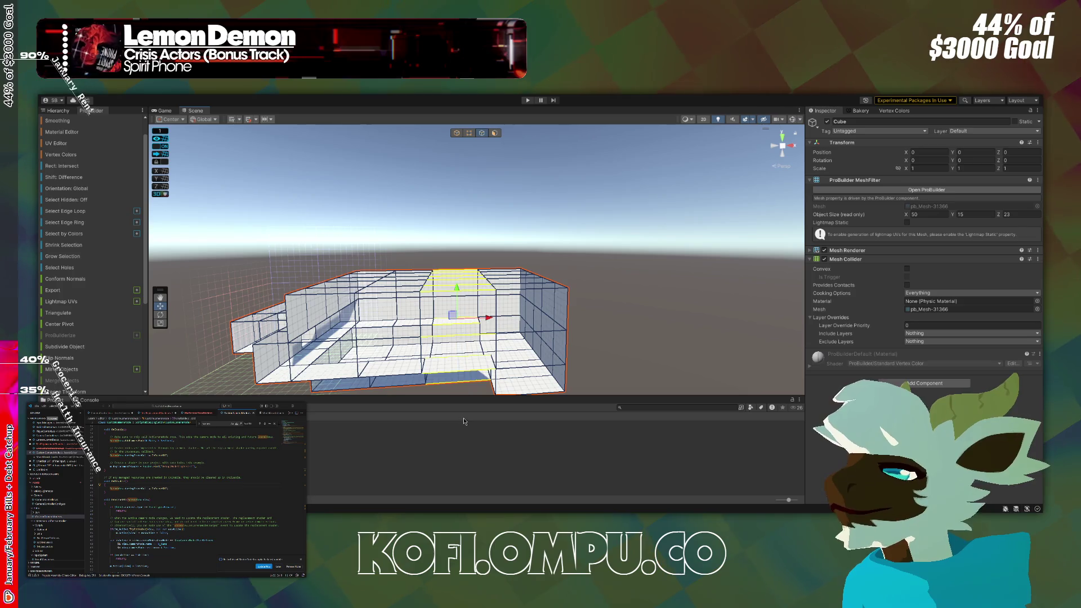
{"action": "left_click", "coordinate": [491, 319]}
{"action": "mouse_move", "coordinate": [492, 318]}
{"action": "left_mouse_down"}
{"action": "mouse_move", "coordinate": [482, 344]}
{"action": "mouse_move", "coordinate": [615, 359]}
{"action": "mouse_move", "coordinate": [611, 374]}
{"action": "mouse_move", "coordinate": [449, 321]}
{"action": "left_mouse_up"}
{"action": "scroll", "coordinate": [483, 344], "scroll_direction": "up", "scroll_amount": 5}
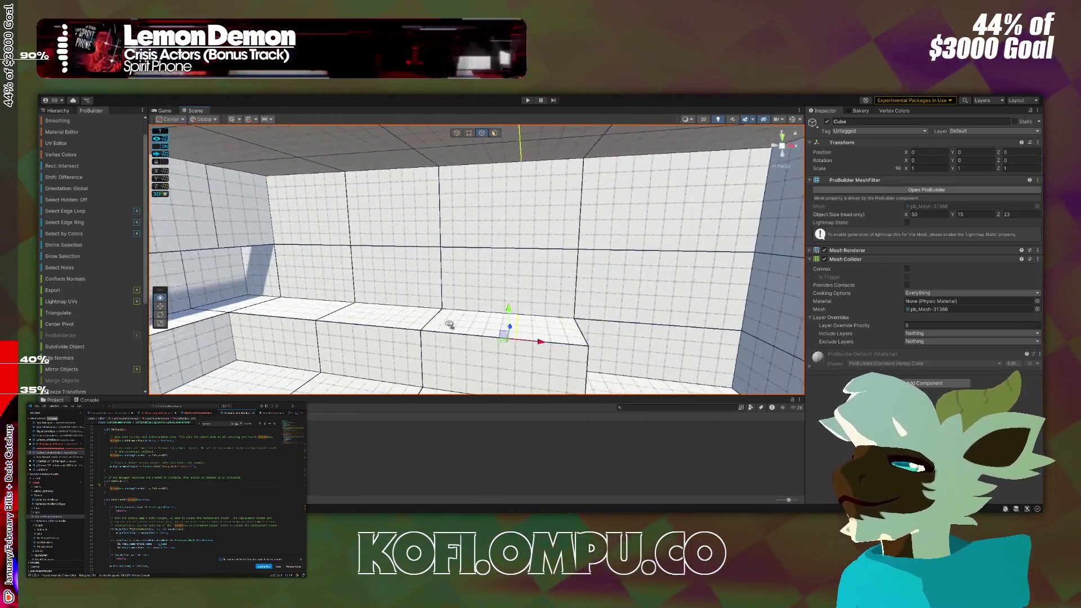
{"action": "scroll", "coordinate": [471, 333], "scroll_direction": "down", "scroll_amount": 5}
{"action": "left_click", "coordinate": [499, 141]}
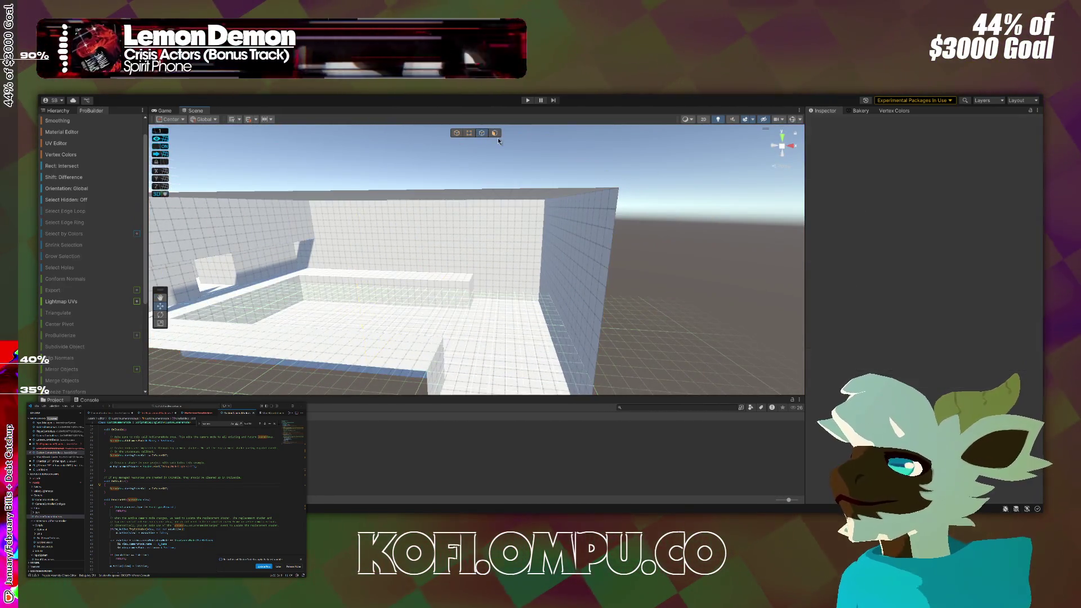
{"action": "left_click", "coordinate": [512, 288]}
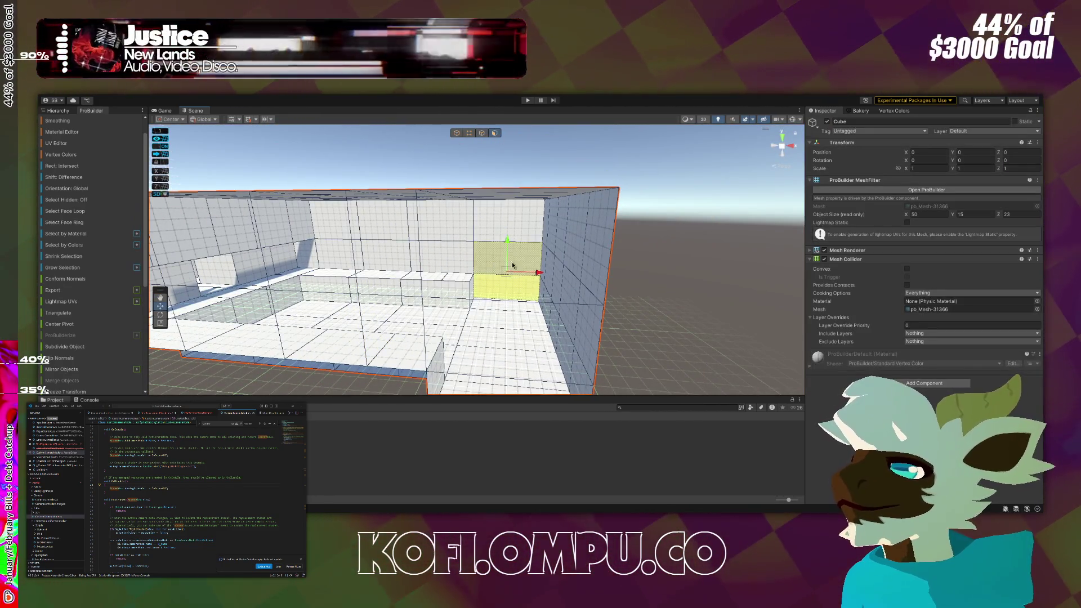
{"action": "mouse_move", "coordinate": [513, 239]}
{"action": "left_mouse_down"}
{"action": "mouse_move", "coordinate": [495, 271]}
{"action": "mouse_move", "coordinate": [282, 307]}
{"action": "mouse_move", "coordinate": [303, 320]}
{"action": "mouse_move", "coordinate": [540, 270]}
{"action": "left_mouse_up"}
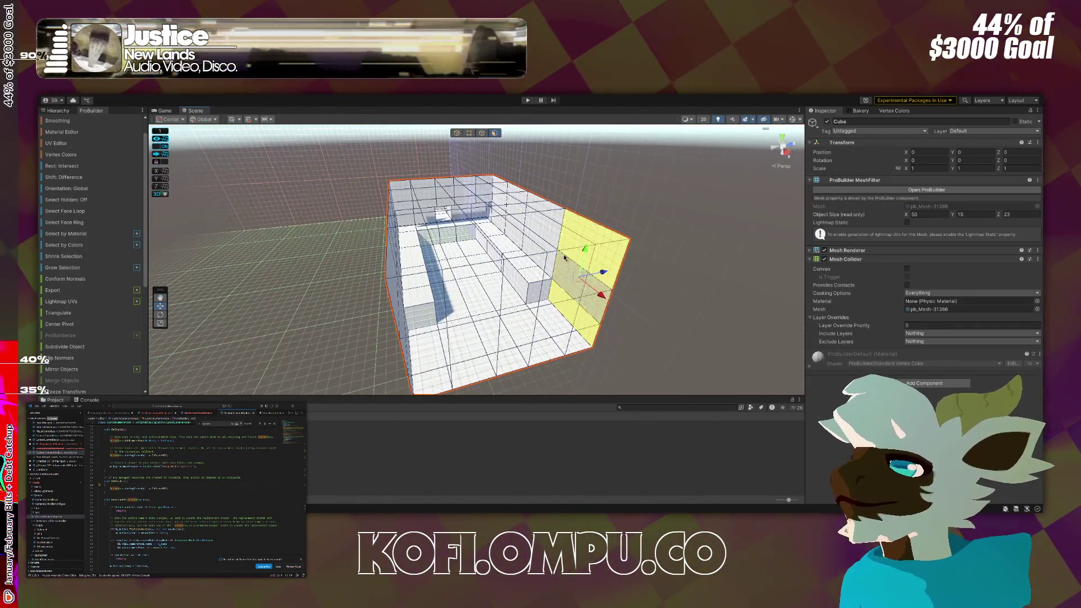
{"action": "scroll", "coordinate": [551, 263], "scroll_direction": "up", "scroll_amount": 6}
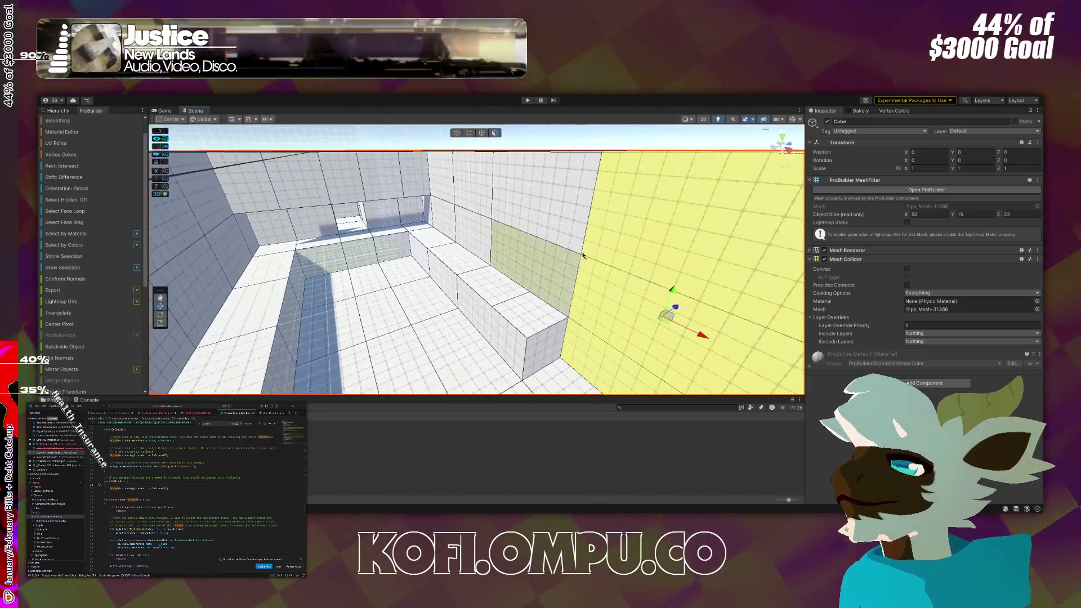
{"action": "mouse_move", "coordinate": [552, 293]}
{"action": "left_mouse_down"}
{"action": "mouse_move", "coordinate": [623, 265]}
{"action": "mouse_move", "coordinate": [682, 262]}
{"action": "mouse_move", "coordinate": [719, 222]}
{"action": "mouse_move", "coordinate": [684, 254]}
{"action": "mouse_move", "coordinate": [676, 245]}
{"action": "left_mouse_up"}
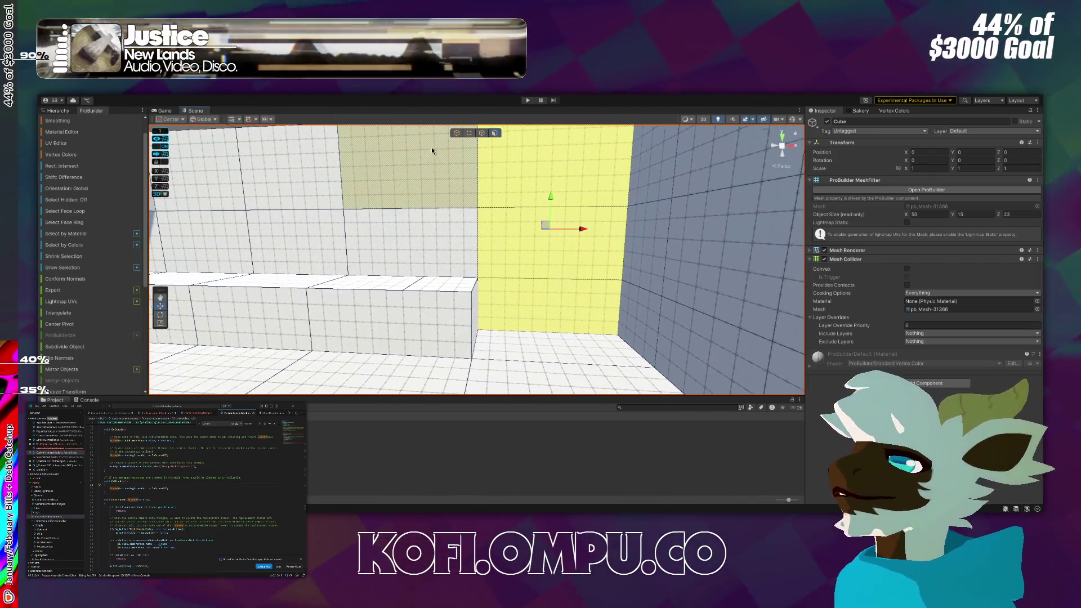
{"action": "left_click", "coordinate": [470, 135]}
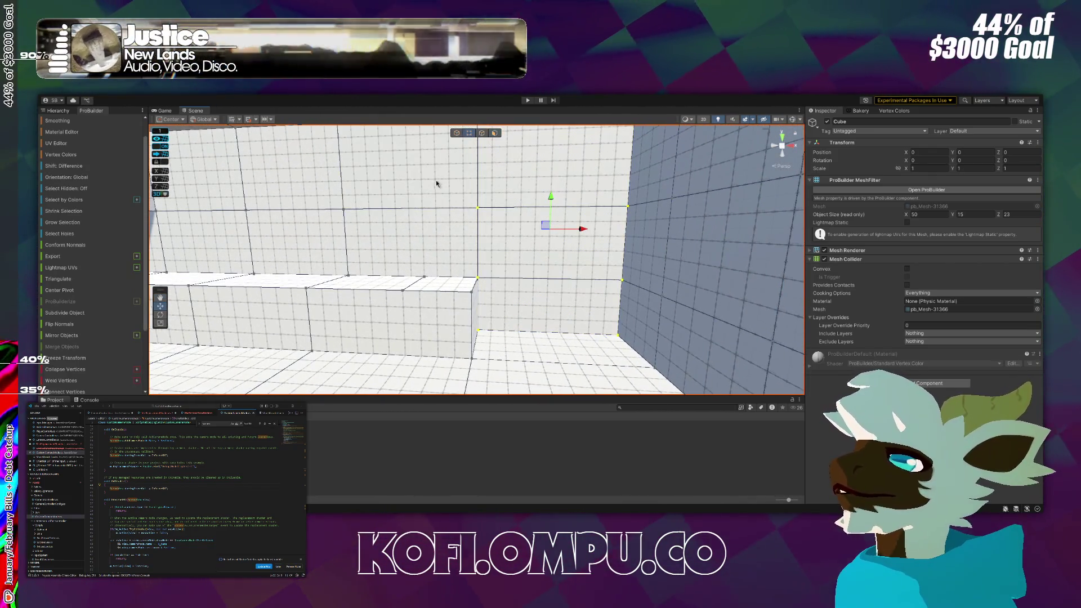
{"action": "left_click", "coordinate": [482, 134]}
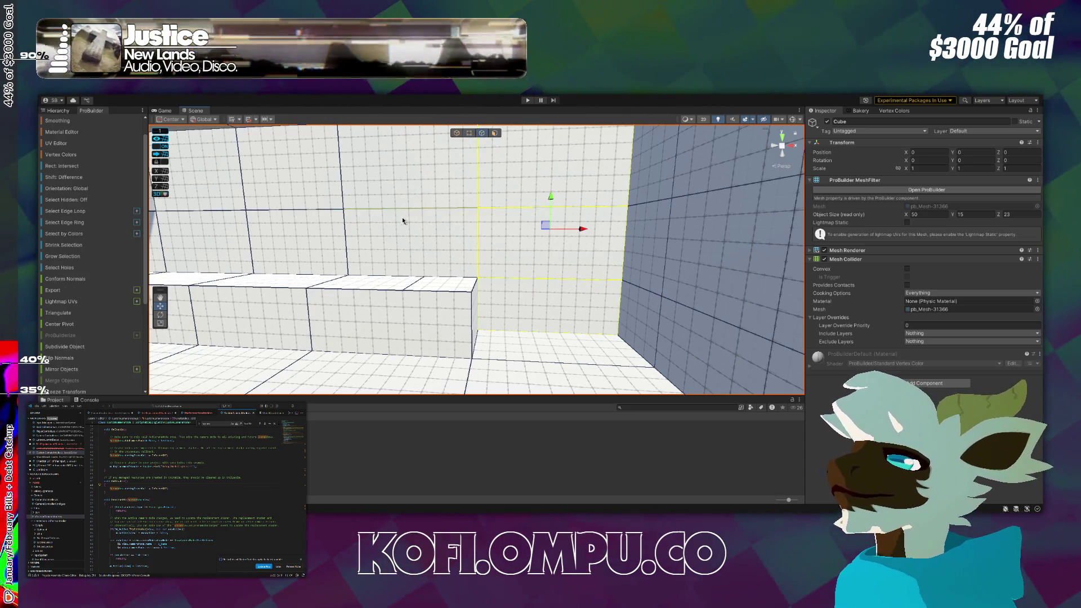
{"action": "left_click", "coordinate": [470, 134]}
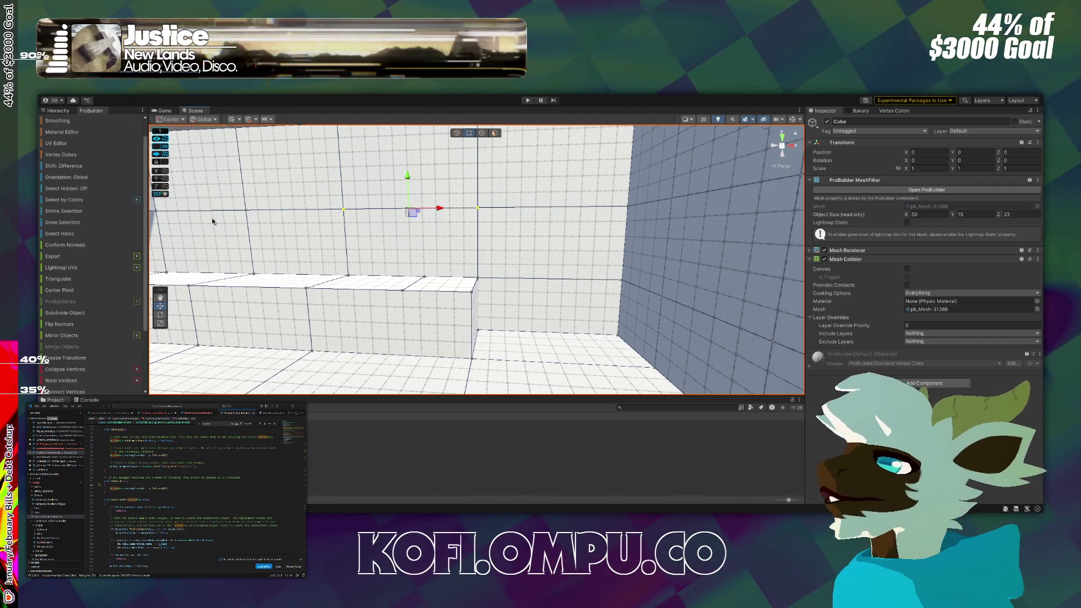
{"action": "left_click", "coordinate": [482, 134]}
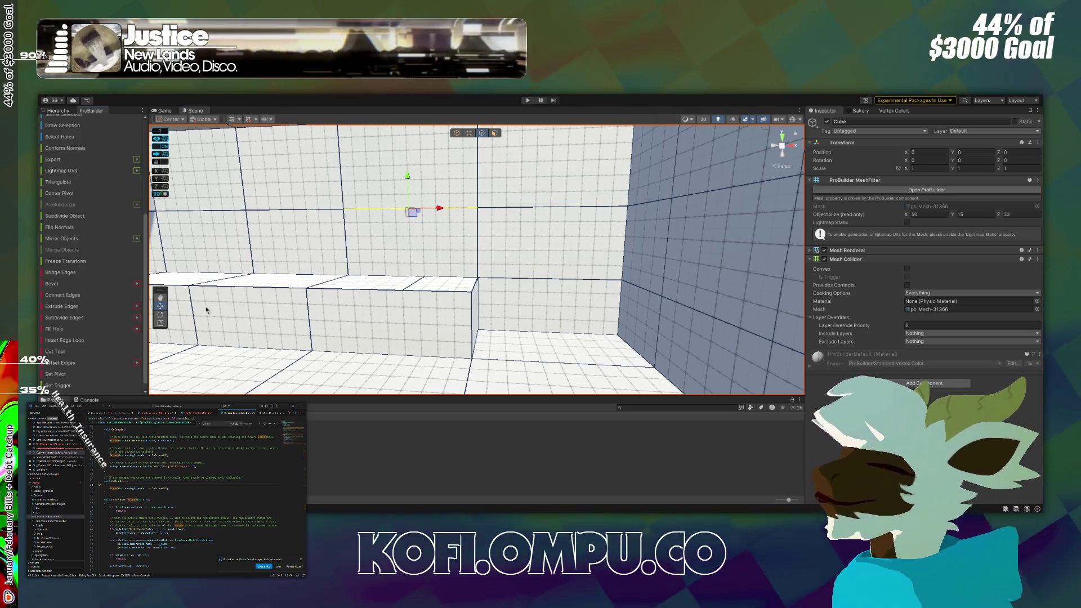
{"action": "left_click", "coordinate": [477, 169], "text": "shift"}
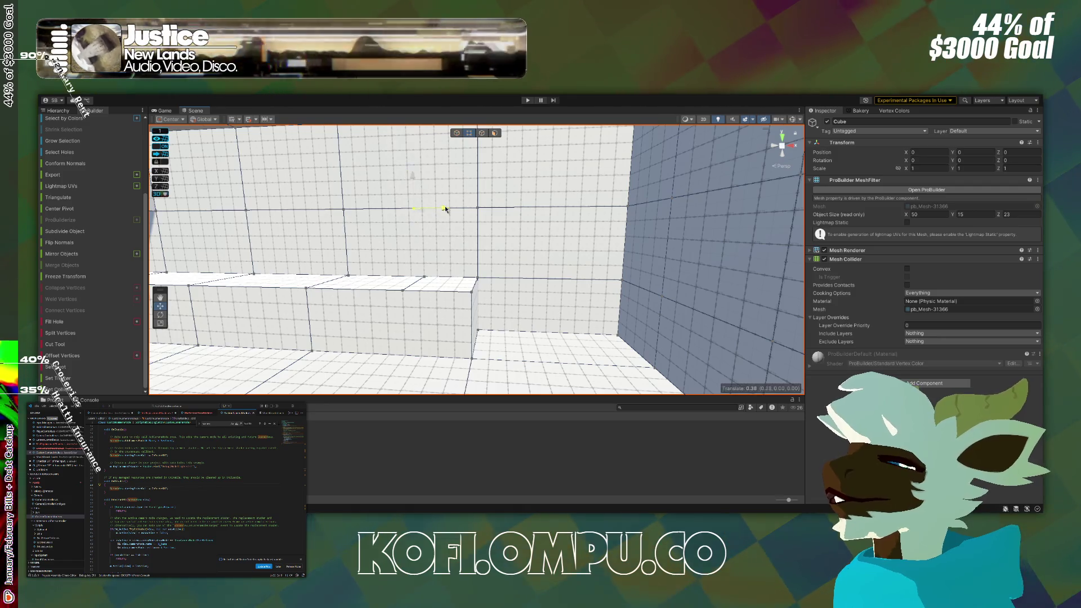
{"action": "left_click_drag", "start_coordinate": [454, 210], "coordinate": [434, 226]}
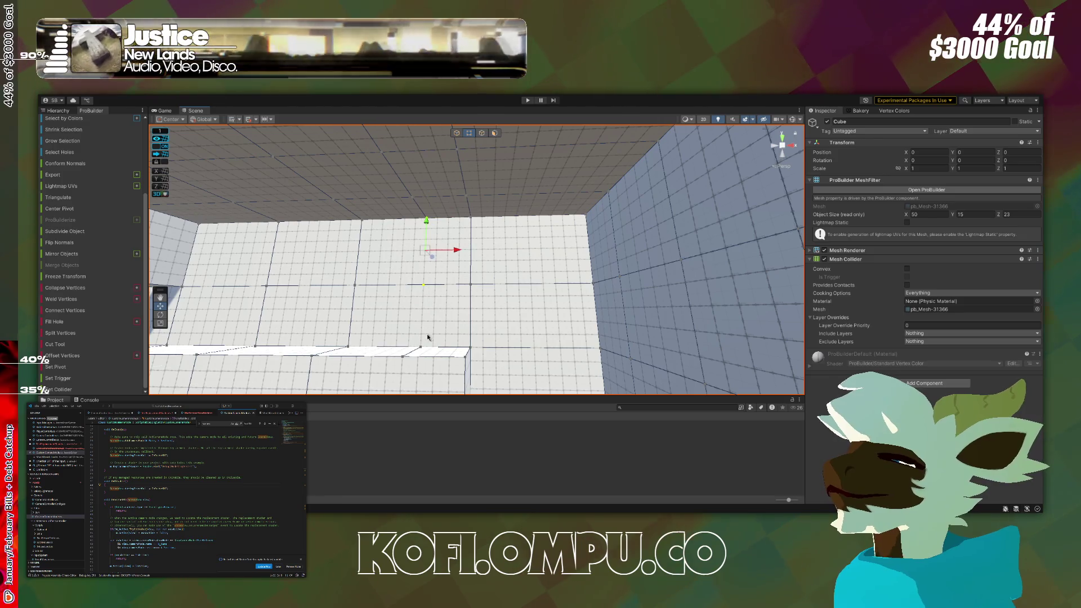
{"action": "mouse_move", "coordinate": [426, 342]}
{"action": "left_mouse_down"}
{"action": "mouse_move", "coordinate": [512, 316]}
{"action": "mouse_move", "coordinate": [205, 343]}
{"action": "left_mouse_up"}
{"action": "key", "text": "f"}
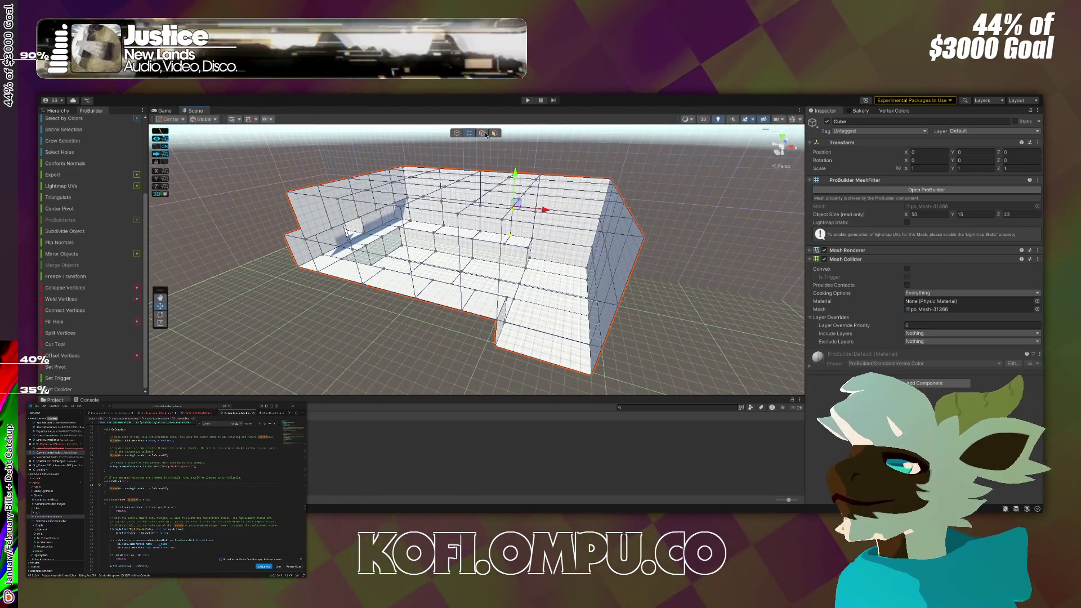
Select the two end faces and push them outward one unit.
{"action": "left_click", "coordinate": [530, 235]}
{"action": "left_click", "coordinate": [523, 231], "text": "shift"}
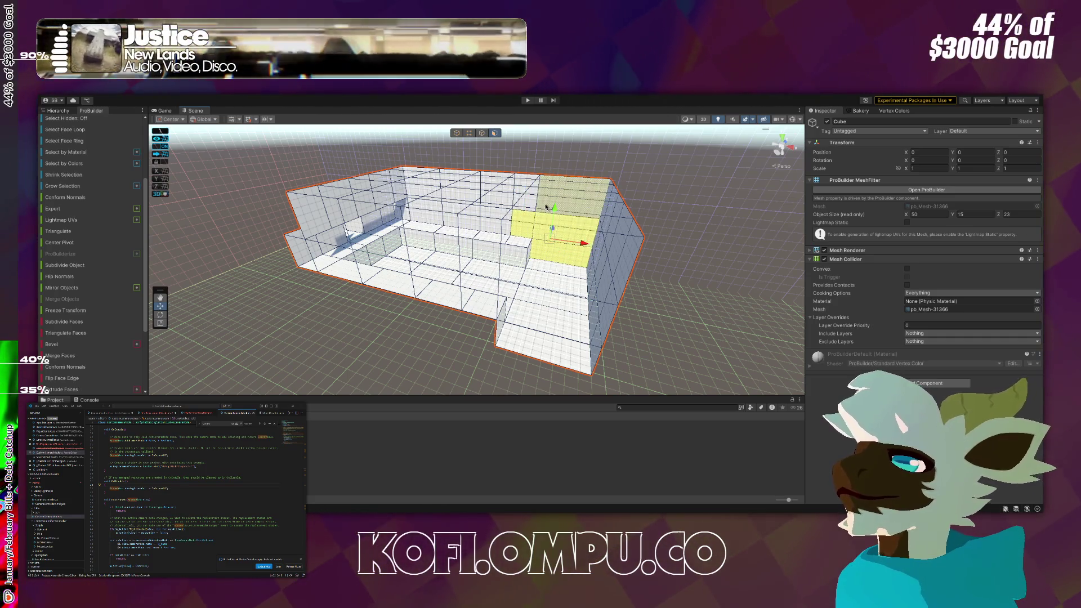
{"action": "mouse_move", "coordinate": [520, 206]}
{"action": "left_mouse_down", "text": "alt"}
{"action": "mouse_move", "coordinate": [434, 270]}
{"action": "mouse_move", "coordinate": [587, 297]}
{"action": "left_mouse_up", "text": "alt"}
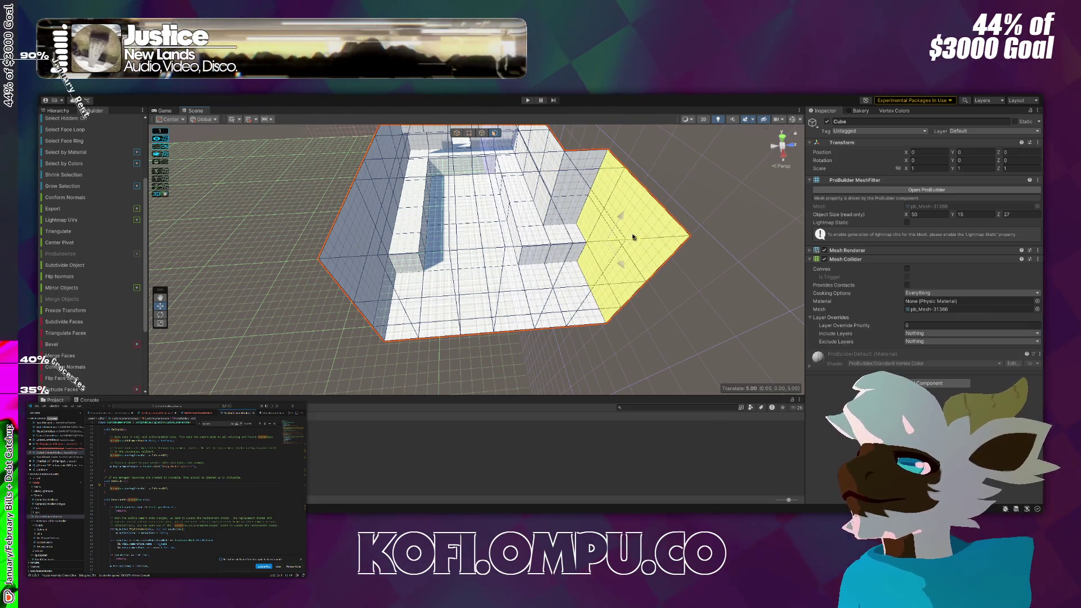
{"action": "left_click_drag", "start_coordinate": [655, 236], "coordinate": [660, 234]}
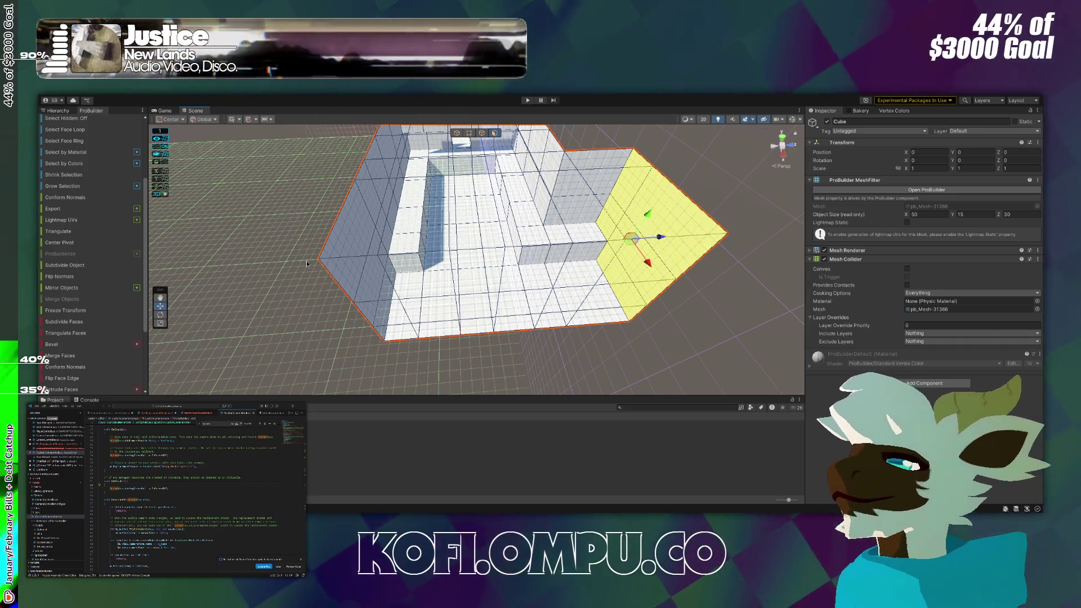
{"action": "mouse_move", "coordinate": [302, 267]}
{"action": "left_mouse_down"}
{"action": "mouse_move", "coordinate": [370, 229]}
{"action": "mouse_move", "coordinate": [304, 240]}
{"action": "left_mouse_up"}
Select the whole left wall with Grow Selection and view the ceiling from inside.
{"action": "left_click", "coordinate": [455, 232]}
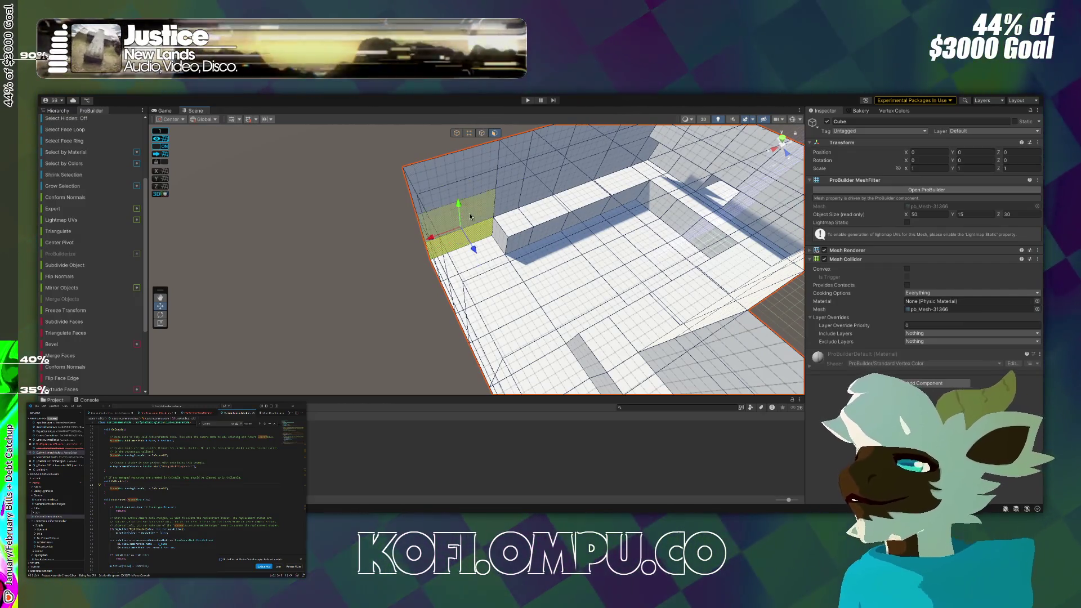
{"action": "key", "text": "alt+g"}
{"action": "key", "text": "alt+g"}
{"action": "left_click_drag", "start_coordinate": [470, 216], "coordinate": [605, 221]}
{"action": "scroll", "coordinate": [490, 225], "scroll_direction": "down", "scroll_amount": 5}
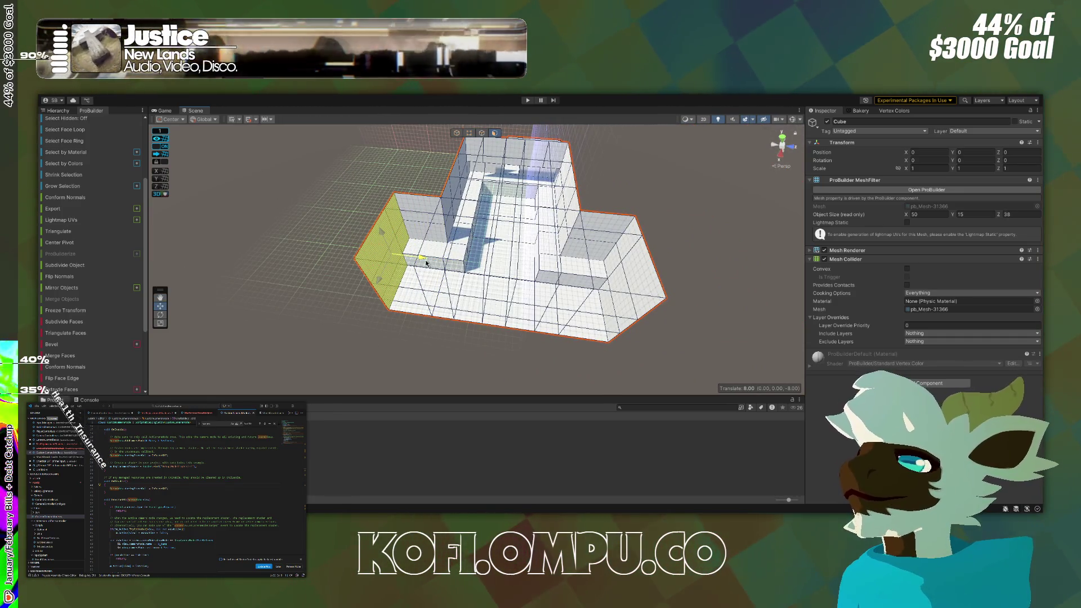
{"action": "mouse_move", "coordinate": [450, 268]}
{"action": "left_mouse_down"}
{"action": "mouse_move", "coordinate": [604, 163]}
{"action": "mouse_move", "coordinate": [751, 236]}
{"action": "mouse_move", "coordinate": [656, 210]}
{"action": "mouse_move", "coordinate": [493, 203]}
{"action": "mouse_move", "coordinate": [552, 222]}
{"action": "mouse_move", "coordinate": [538, 239]}
{"action": "mouse_move", "coordinate": [514, 237]}
{"action": "mouse_move", "coordinate": [637, 183]}
{"action": "mouse_move", "coordinate": [647, 241]}
{"action": "mouse_move", "coordinate": [768, 244]}
{"action": "mouse_move", "coordinate": [726, 226]}
{"action": "mouse_move", "coordinate": [717, 262]}
{"action": "mouse_move", "coordinate": [640, 302]}
{"action": "mouse_move", "coordinate": [569, 270]}
{"action": "mouse_move", "coordinate": [794, 186]}
{"action": "left_mouse_up"}
{"action": "mouse_move", "coordinate": [856, 163]}
{"action": "left_mouse_down"}
{"action": "mouse_move", "coordinate": [863, 173]}
{"action": "mouse_move", "coordinate": [745, 166]}
{"action": "mouse_move", "coordinate": [456, 125]}
{"action": "mouse_move", "coordinate": [314, 167]}
{"action": "mouse_move", "coordinate": [409, 120]}
{"action": "mouse_move", "coordinate": [437, 140]}
{"action": "mouse_move", "coordinate": [580, 162]}
{"action": "mouse_move", "coordinate": [437, 184]}
{"action": "mouse_move", "coordinate": [728, 180]}
{"action": "mouse_move", "coordinate": [781, 113]}
{"action": "mouse_move", "coordinate": [716, 102]}
{"action": "left_mouse_up"}
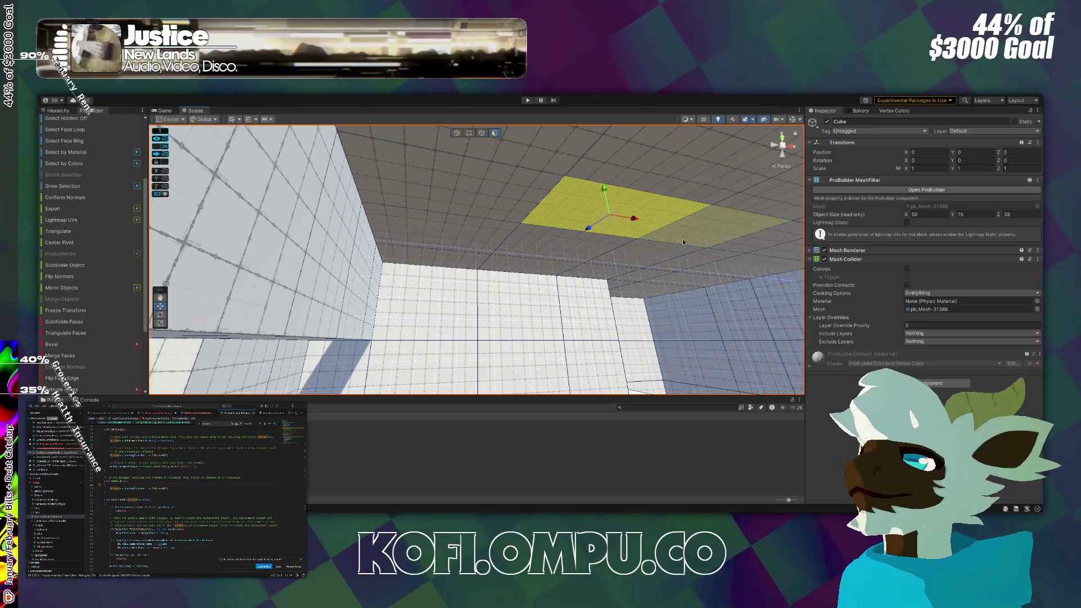
Raise the selected ceiling faces 7 units, making the level 19 units tall.
{"action": "mouse_move", "coordinate": [698, 243]}
{"action": "left_mouse_down"}
{"action": "mouse_move", "coordinate": [724, 250]}
{"action": "mouse_move", "coordinate": [676, 272]}
{"action": "mouse_move", "coordinate": [491, 211]}
{"action": "left_mouse_up"}
{"action": "mouse_move", "coordinate": [491, 282]}
{"action": "left_mouse_down"}
{"action": "mouse_move", "coordinate": [586, 244]}
{"action": "mouse_move", "coordinate": [697, 262]}
{"action": "mouse_move", "coordinate": [596, 293]}
{"action": "mouse_move", "coordinate": [455, 365]}
{"action": "mouse_move", "coordinate": [478, 407]}
{"action": "mouse_move", "coordinate": [423, 278]}
{"action": "mouse_move", "coordinate": [513, 355]}
{"action": "mouse_move", "coordinate": [421, 329]}
{"action": "mouse_move", "coordinate": [542, 372]}
{"action": "mouse_move", "coordinate": [622, 298]}
{"action": "mouse_move", "coordinate": [596, 325]}
{"action": "mouse_move", "coordinate": [439, 293]}
{"action": "mouse_move", "coordinate": [425, 299]}
{"action": "mouse_move", "coordinate": [507, 247]}
{"action": "left_mouse_up"}
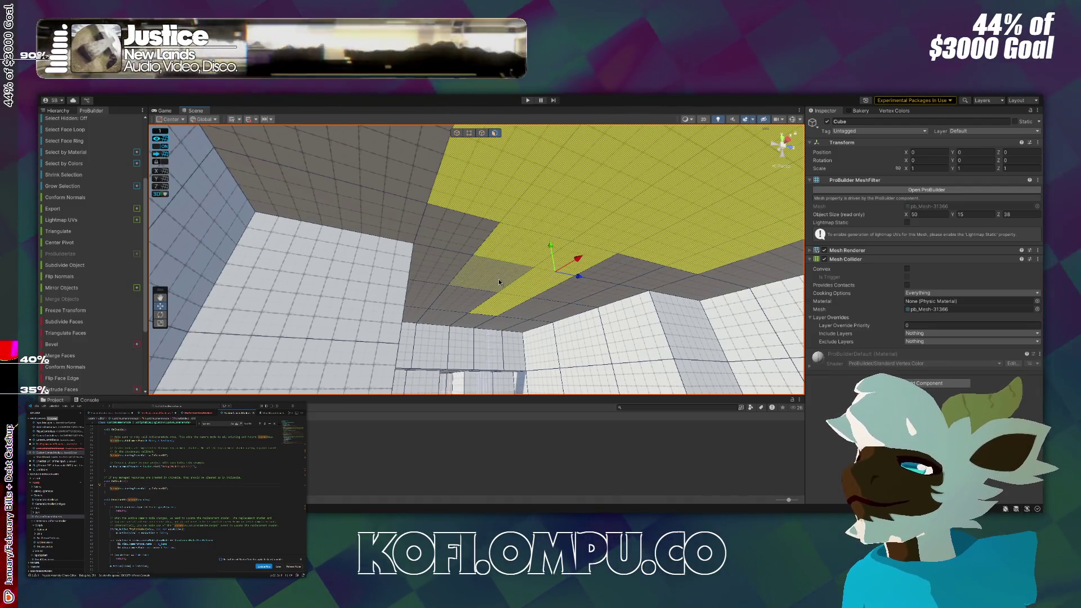
{"action": "mouse_move", "coordinate": [606, 270]}
{"action": "left_mouse_down"}
{"action": "mouse_move", "coordinate": [454, 220]}
{"action": "mouse_move", "coordinate": [580, 244]}
{"action": "mouse_move", "coordinate": [594, 299]}
{"action": "mouse_move", "coordinate": [442, 238]}
{"action": "mouse_move", "coordinate": [556, 273]}
{"action": "mouse_move", "coordinate": [563, 365]}
{"action": "mouse_move", "coordinate": [489, 325]}
{"action": "mouse_move", "coordinate": [470, 286]}
{"action": "left_mouse_up"}
{"action": "mouse_move", "coordinate": [472, 248]}
{"action": "left_mouse_down"}
{"action": "mouse_move", "coordinate": [473, 195]}
{"action": "mouse_move", "coordinate": [473, 213]}
{"action": "mouse_move", "coordinate": [353, 301]}
{"action": "mouse_move", "coordinate": [350, 317]}
{"action": "mouse_move", "coordinate": [306, 293]}
{"action": "mouse_move", "coordinate": [387, 260]}
{"action": "mouse_move", "coordinate": [552, 237]}
{"action": "mouse_move", "coordinate": [538, 288]}
{"action": "mouse_move", "coordinate": [446, 315]}
{"action": "mouse_move", "coordinate": [424, 261]}
{"action": "mouse_move", "coordinate": [355, 270]}
{"action": "mouse_move", "coordinate": [414, 272]}
{"action": "mouse_move", "coordinate": [430, 329]}
{"action": "mouse_move", "coordinate": [472, 316]}
{"action": "left_mouse_up"}
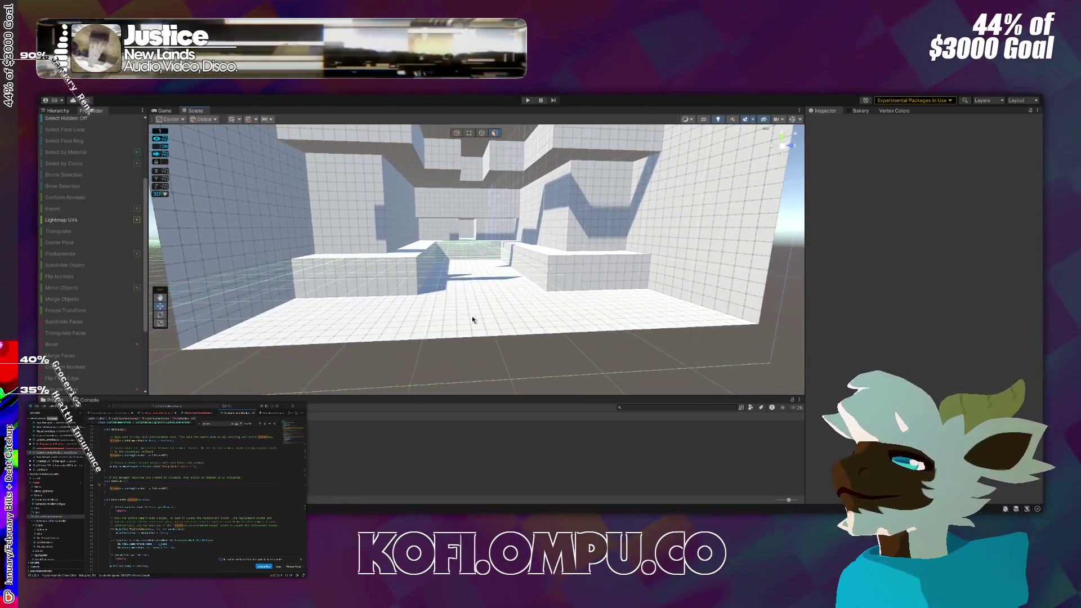
Select two floor faces and sink them down, then a further 4 units.
{"action": "left_click", "coordinate": [480, 318]}
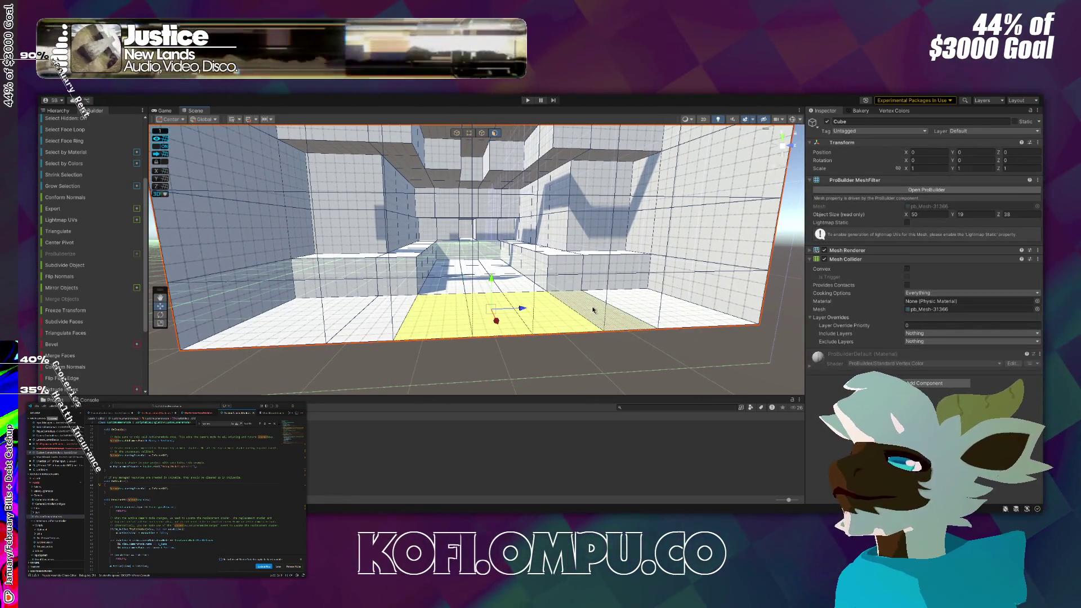
{"action": "left_click", "coordinate": [424, 314], "text": "shift"}
{"action": "left_click_drag", "start_coordinate": [332, 327], "coordinate": [447, 312]}
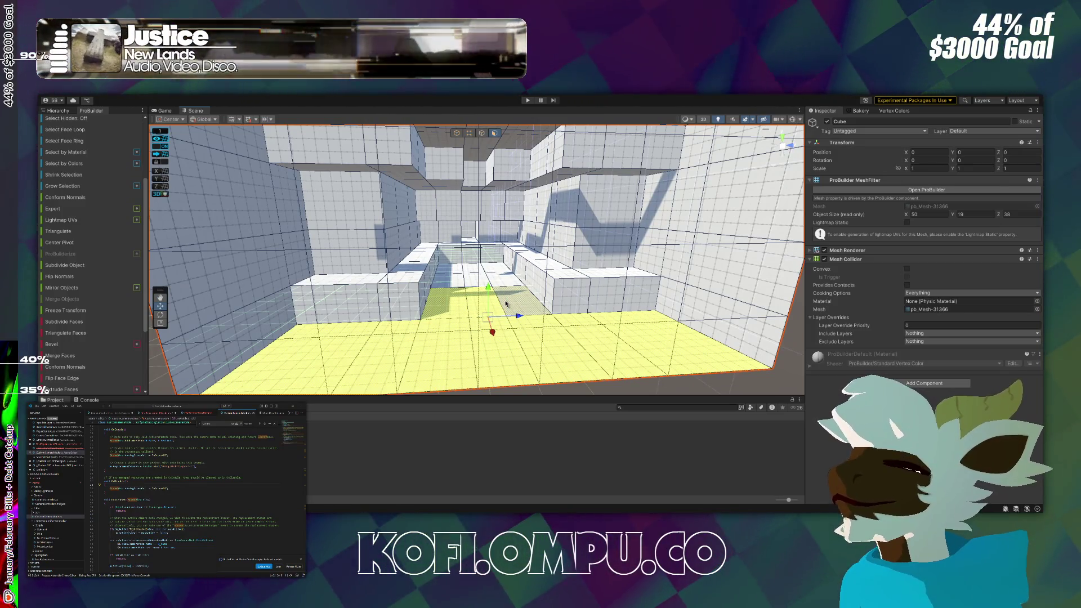
{"action": "left_click_drag", "start_coordinate": [485, 288], "coordinate": [488, 319]}
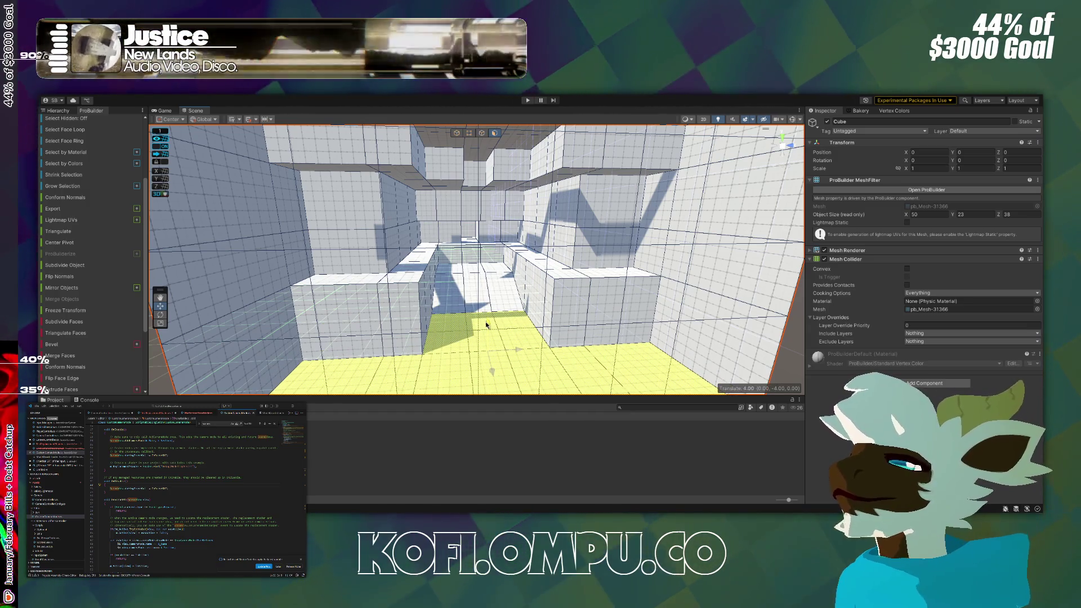
{"action": "key", "text": "f"}
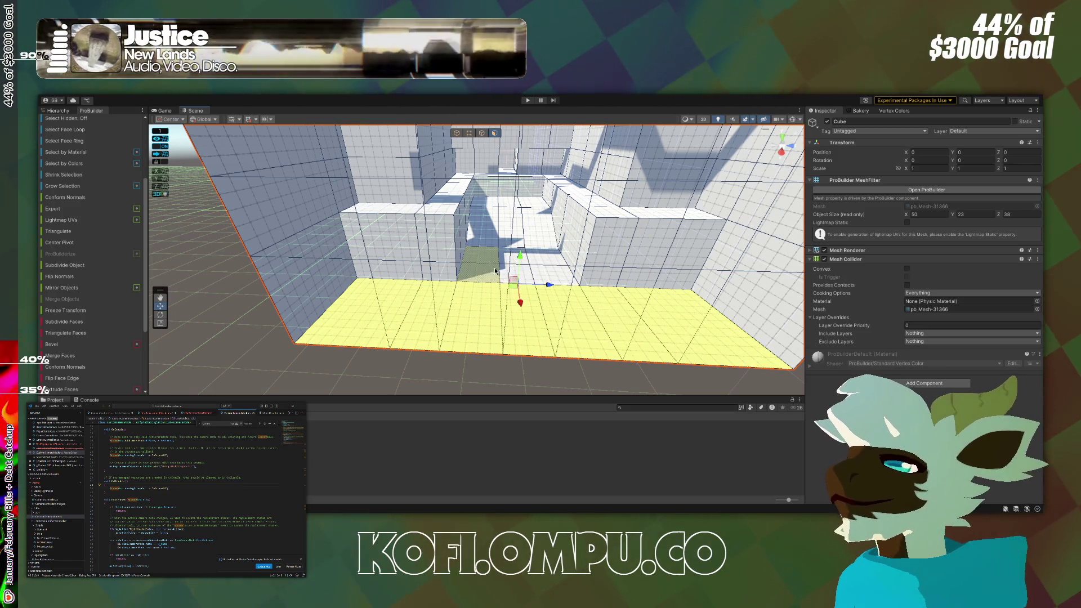
{"action": "left_click_drag", "start_coordinate": [524, 292], "coordinate": [524, 321]}
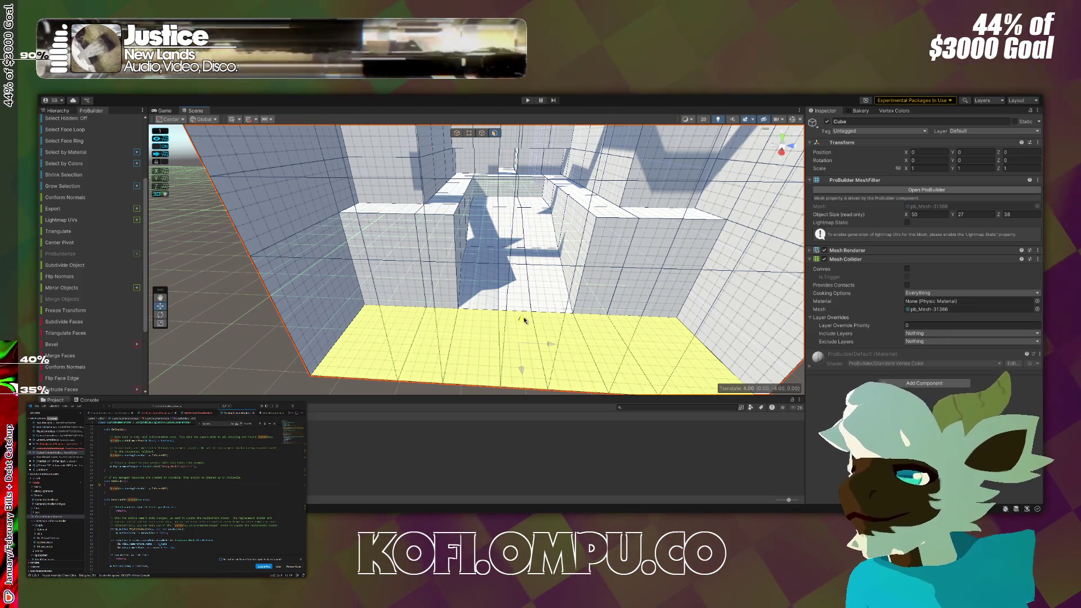
Select the triangular wall face and grow the selection across the whole wall.
{"action": "mouse_move", "coordinate": [524, 320]}
{"action": "left_mouse_down"}
{"action": "mouse_move", "coordinate": [726, 291]}
{"action": "mouse_move", "coordinate": [564, 285]}
{"action": "left_mouse_up"}
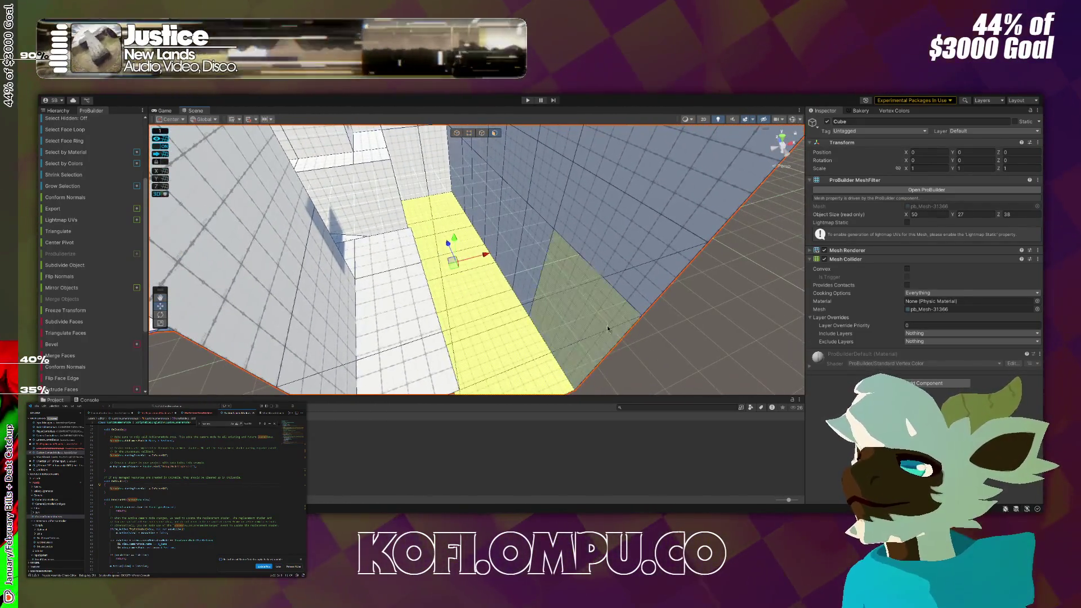
{"action": "left_click", "coordinate": [554, 284]}
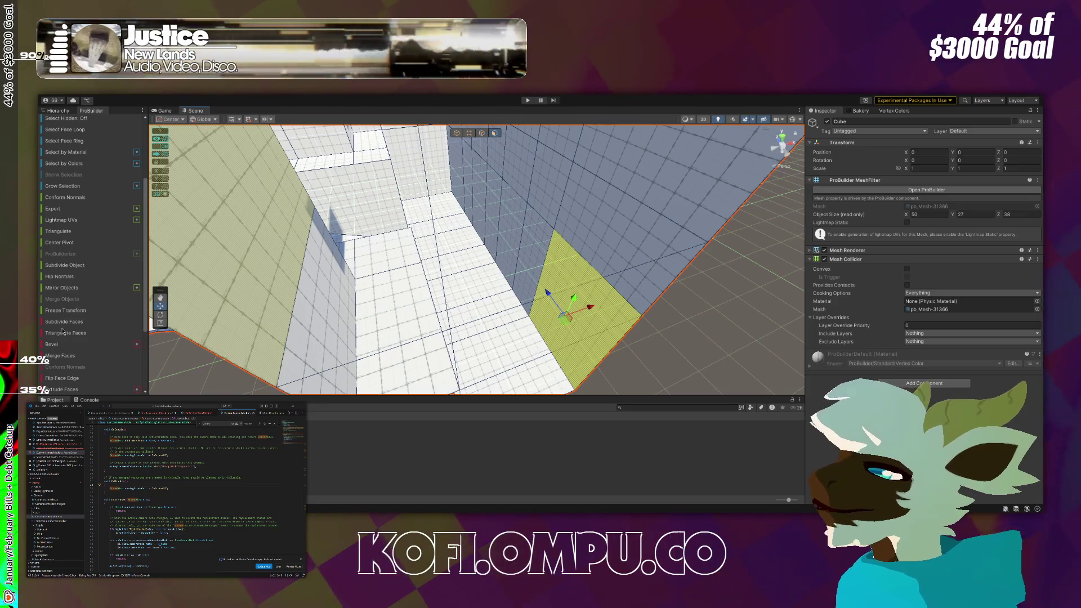
{"action": "mouse_move", "coordinate": [315, 169]}
{"action": "left_mouse_down"}
{"action": "mouse_move", "coordinate": [341, 149]}
{"action": "mouse_move", "coordinate": [325, 221]}
{"action": "mouse_move", "coordinate": [166, 161]}
{"action": "mouse_move", "coordinate": [214, 162]}
{"action": "mouse_move", "coordinate": [193, 220]}
{"action": "mouse_move", "coordinate": [707, 293]}
{"action": "left_mouse_up"}
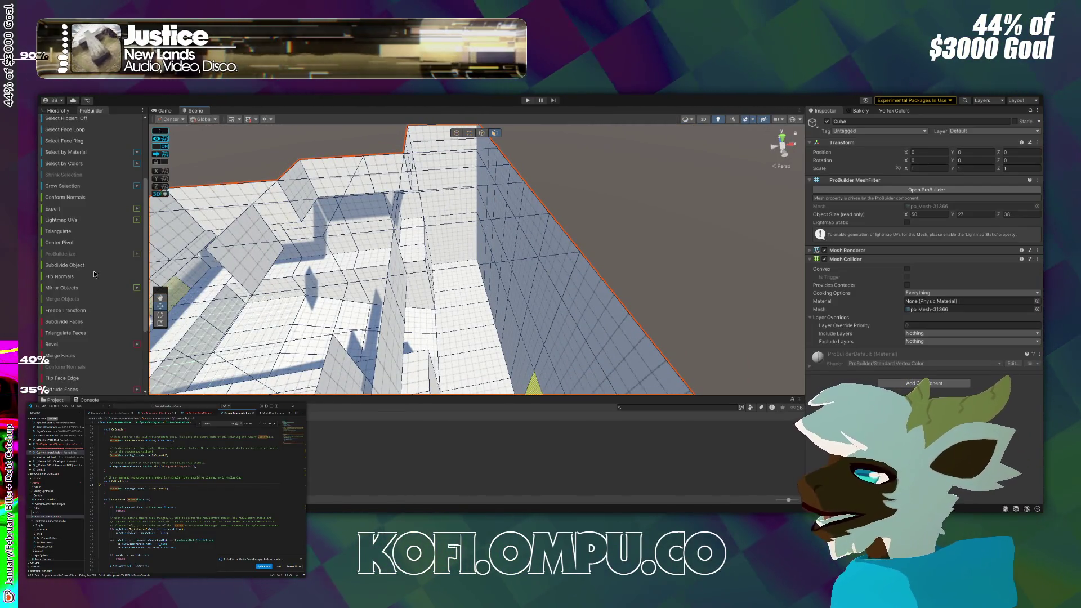
{"action": "scroll", "coordinate": [96, 225], "scroll_direction": "up", "scroll_amount": 2}
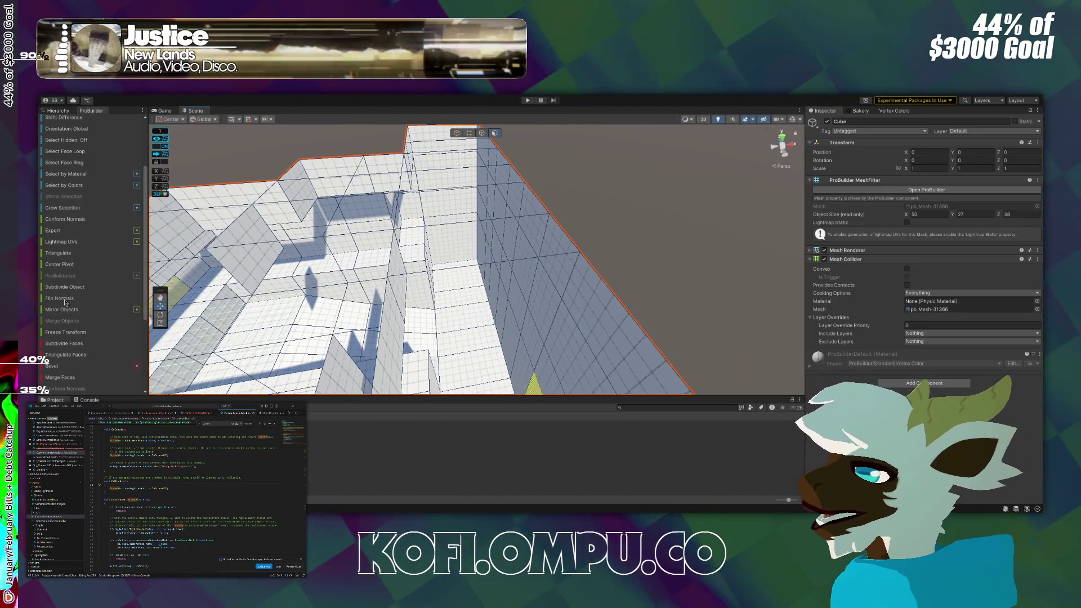
{"action": "scroll", "coordinate": [90, 271], "scroll_direction": "up", "scroll_amount": 5}
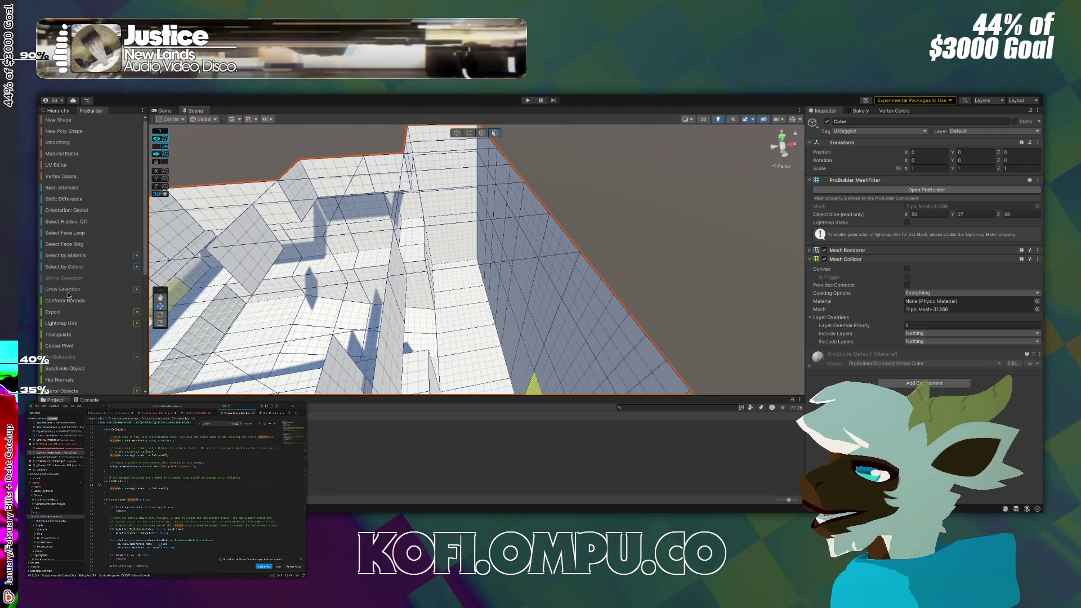
{"action": "left_click", "coordinate": [68, 290]}
{"action": "key", "text": "f"}
{"action": "scroll", "coordinate": [549, 234], "scroll_direction": "down", "scroll_amount": 4}
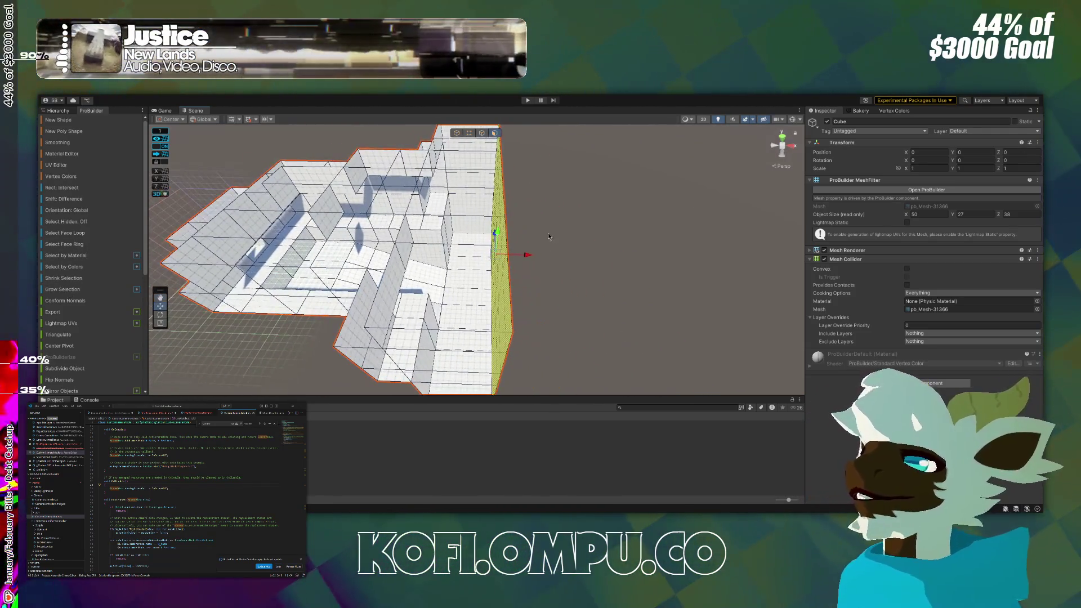
Push the side wall outward 14 units and select faces across the next wall.
{"action": "mouse_move", "coordinate": [526, 256]}
{"action": "left_mouse_down"}
{"action": "mouse_move", "coordinate": [614, 259]}
{"action": "mouse_move", "coordinate": [591, 265]}
{"action": "mouse_move", "coordinate": [512, 244]}
{"action": "mouse_move", "coordinate": [631, 244]}
{"action": "mouse_move", "coordinate": [597, 498]}
{"action": "mouse_move", "coordinate": [511, 206]}
{"action": "left_mouse_up"}
{"action": "left_click", "coordinate": [480, 236]}
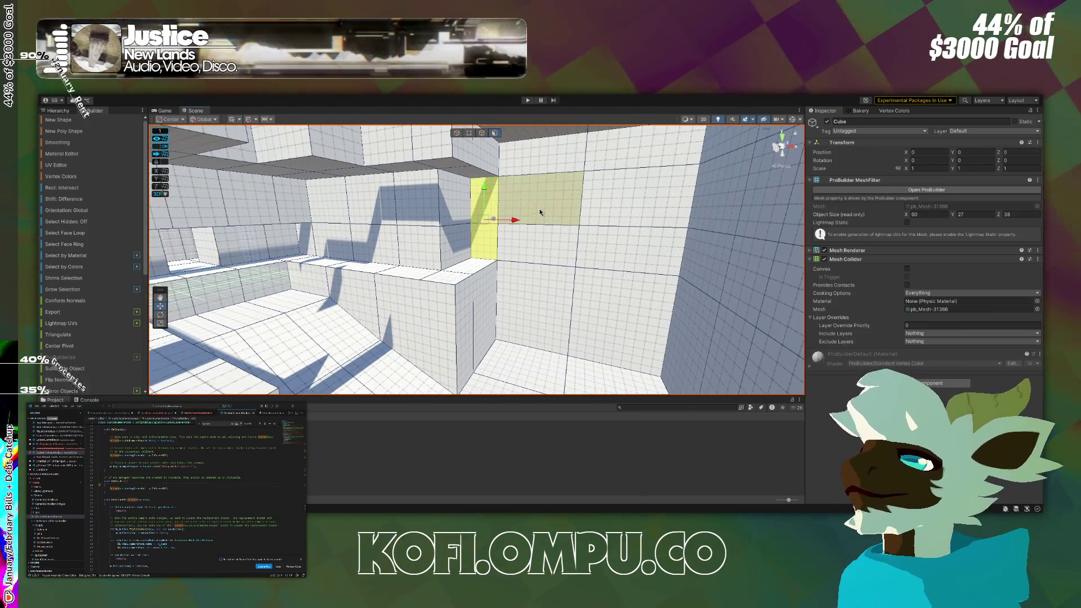
{"action": "left_click", "coordinate": [648, 202], "text": "shift"}
{"action": "left_click_drag", "start_coordinate": [648, 203], "coordinate": [522, 219]}
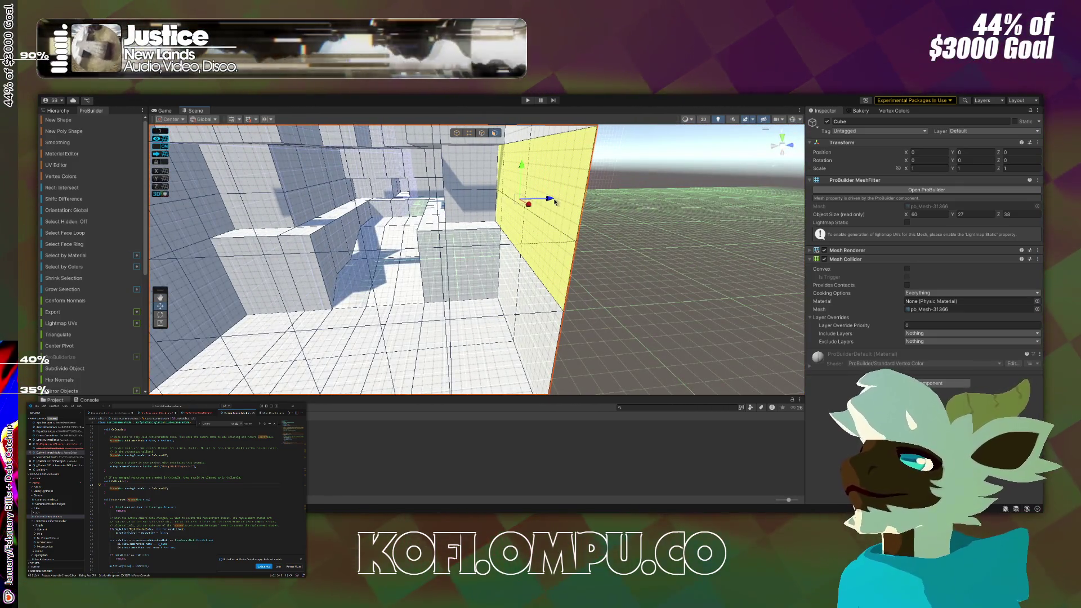
Select a small wall face plus the large left wall face at the corridor's end.
{"action": "mouse_move", "coordinate": [587, 197]}
{"action": "left_mouse_down"}
{"action": "mouse_move", "coordinate": [637, 216]}
{"action": "mouse_move", "coordinate": [580, 230]}
{"action": "mouse_move", "coordinate": [384, 220]}
{"action": "left_mouse_up"}
{"action": "left_click", "coordinate": [376, 211]}
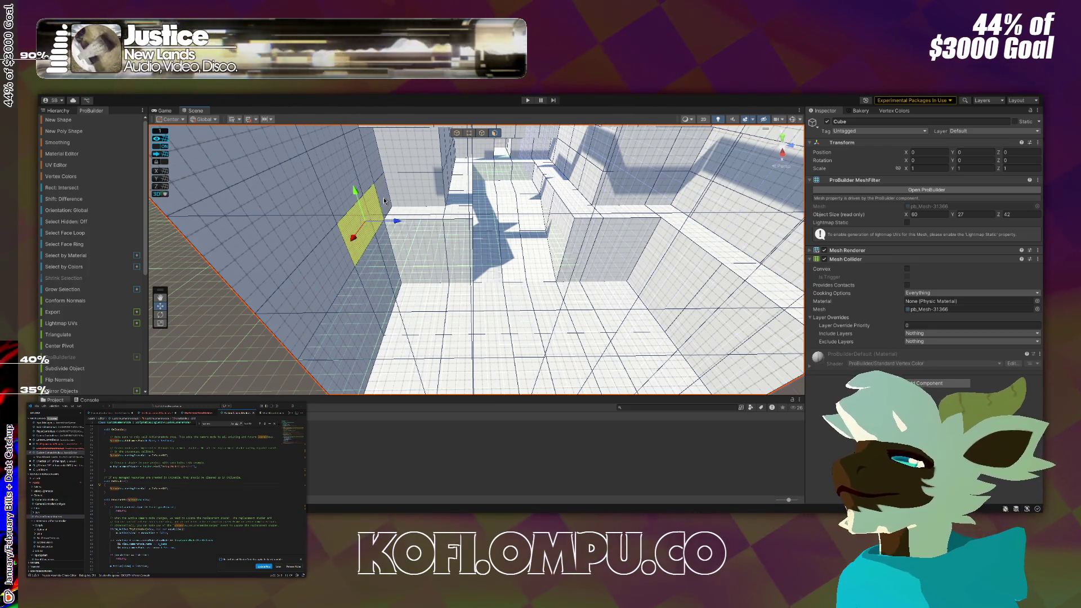
{"action": "left_click", "coordinate": [315, 237], "text": "shift"}
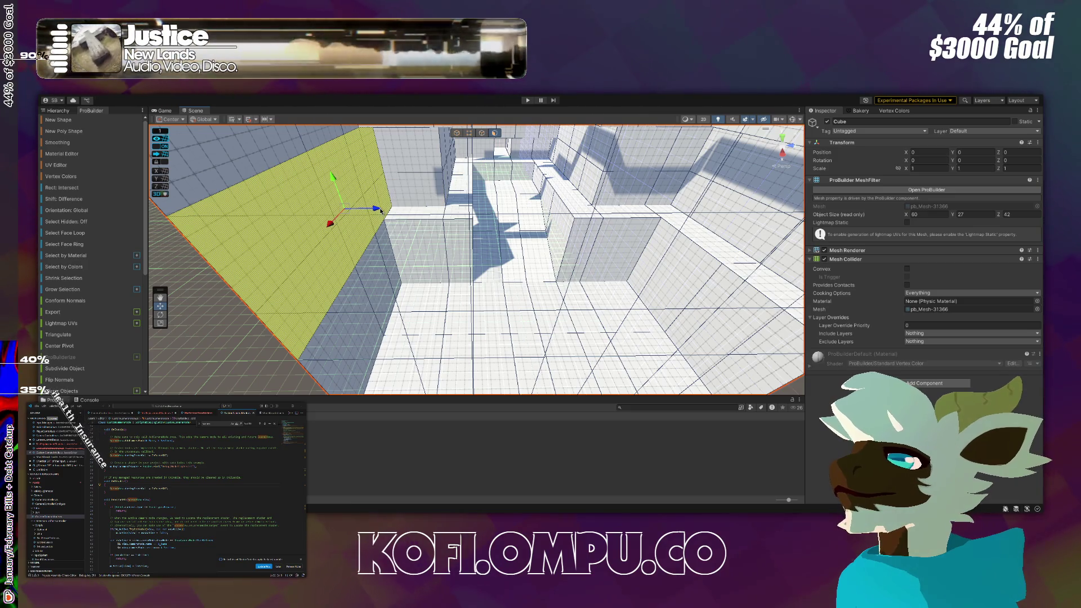
{"action": "left_click_drag", "start_coordinate": [337, 204], "coordinate": [325, 118]}
{"action": "mouse_move", "coordinate": [394, 282]}
{"action": "left_mouse_down"}
{"action": "mouse_move", "coordinate": [388, 237]}
{"action": "mouse_move", "coordinate": [402, 195]}
{"action": "mouse_move", "coordinate": [671, 193]}
{"action": "mouse_move", "coordinate": [490, 161]}
{"action": "mouse_move", "coordinate": [736, 174]}
{"action": "mouse_move", "coordinate": [881, 160]}
{"action": "mouse_move", "coordinate": [1002, 121]}
{"action": "mouse_move", "coordinate": [820, 132]}
{"action": "left_mouse_up"}
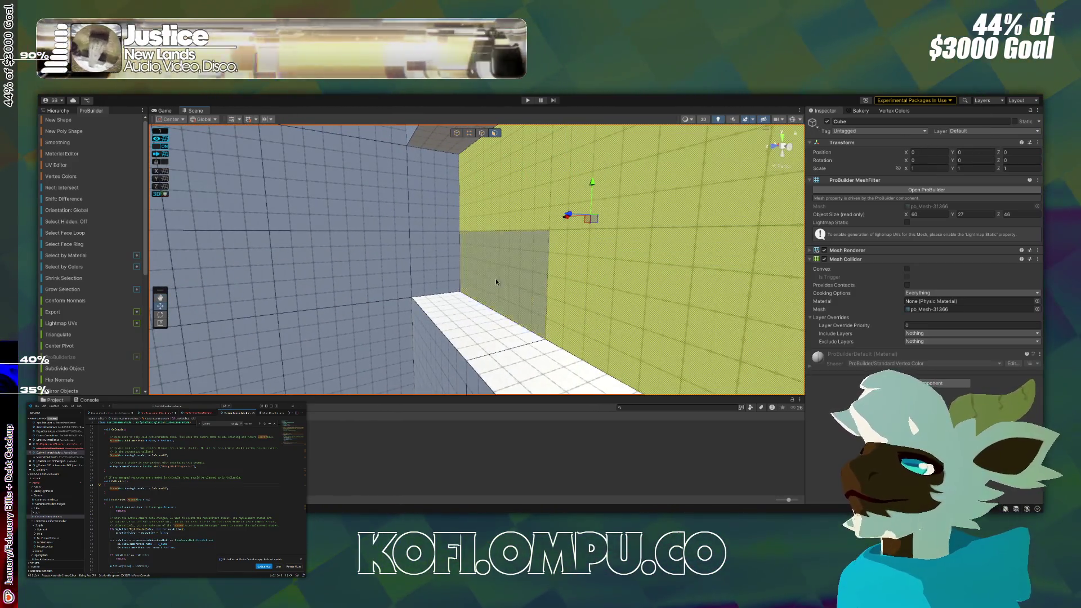
Grow the selection to the blue room's whole wall and move it outward along X.
{"action": "left_click_drag", "start_coordinate": [430, 264], "coordinate": [258, 243]}
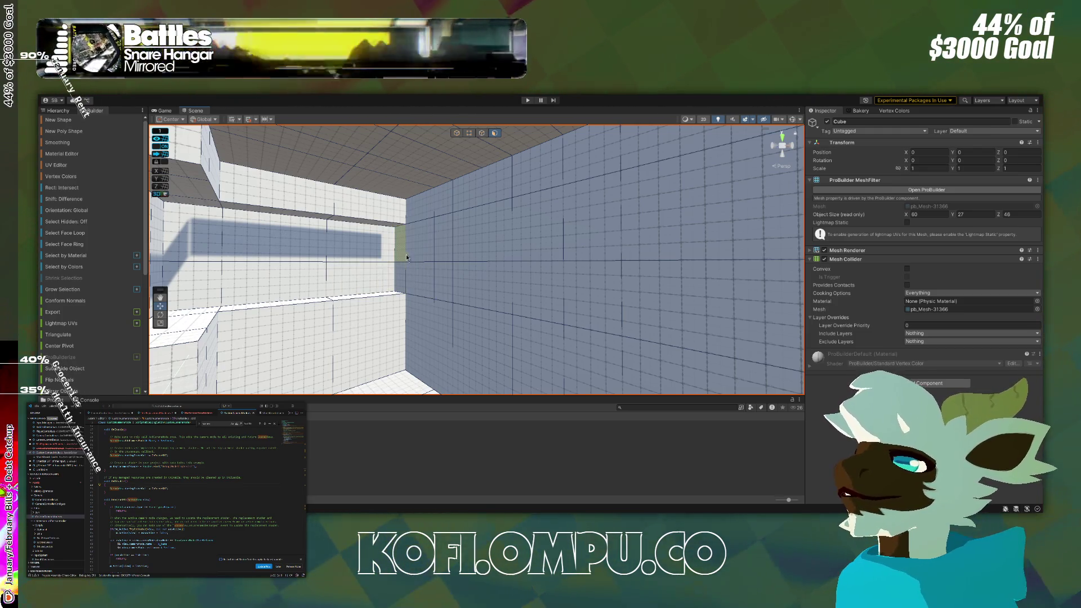
{"action": "left_click_drag", "start_coordinate": [397, 279], "coordinate": [428, 254]}
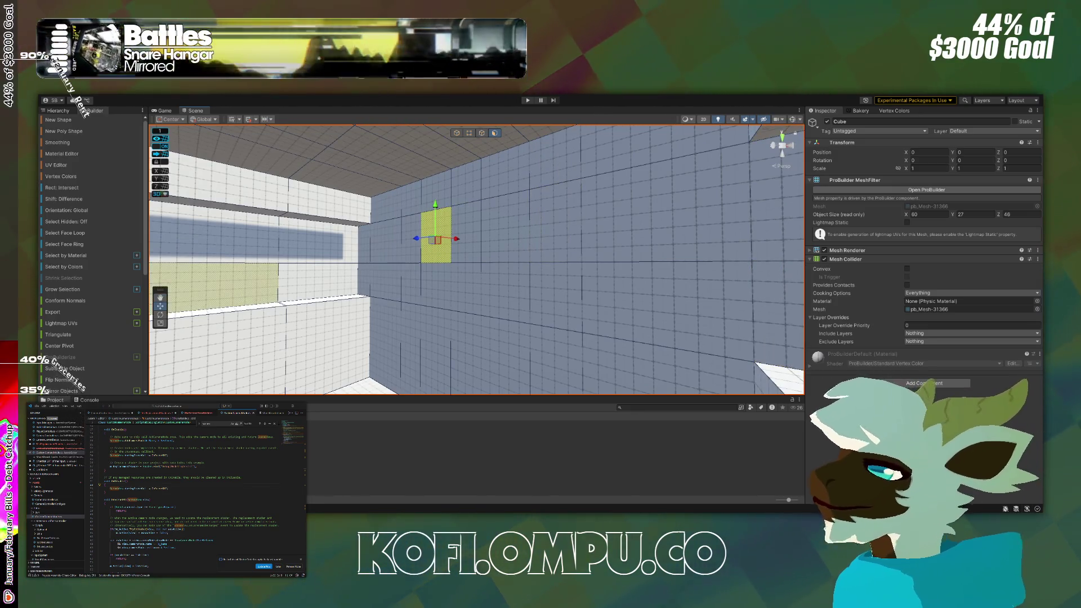
{"action": "left_click", "coordinate": [74, 291]}
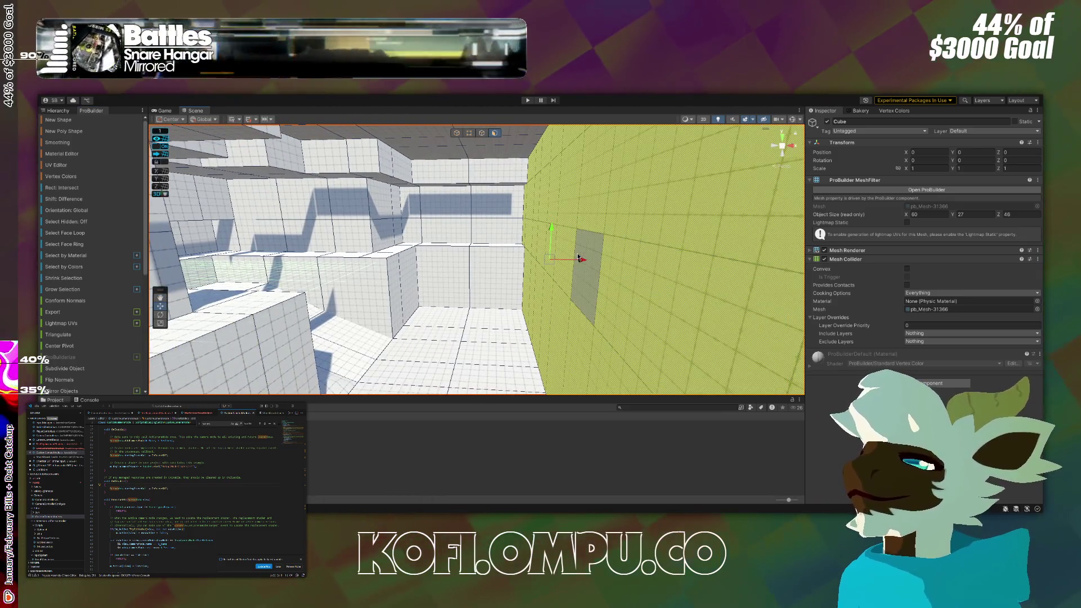
{"action": "mouse_move", "coordinate": [584, 261]}
{"action": "left_mouse_down"}
{"action": "mouse_move", "coordinate": [617, 261]}
{"action": "mouse_move", "coordinate": [624, 272]}
{"action": "left_mouse_up"}
Select a corner edge, a grey wall face, and then the back wall face.
{"action": "left_click", "coordinate": [544, 233]}
{"action": "mouse_move", "coordinate": [525, 241]}
{"action": "left_mouse_down"}
{"action": "mouse_move", "coordinate": [736, 314]}
{"action": "mouse_move", "coordinate": [731, 300]}
{"action": "mouse_move", "coordinate": [573, 226]}
{"action": "mouse_move", "coordinate": [586, 282]}
{"action": "mouse_move", "coordinate": [500, 241]}
{"action": "mouse_move", "coordinate": [499, 219]}
{"action": "mouse_move", "coordinate": [446, 207]}
{"action": "left_mouse_up"}
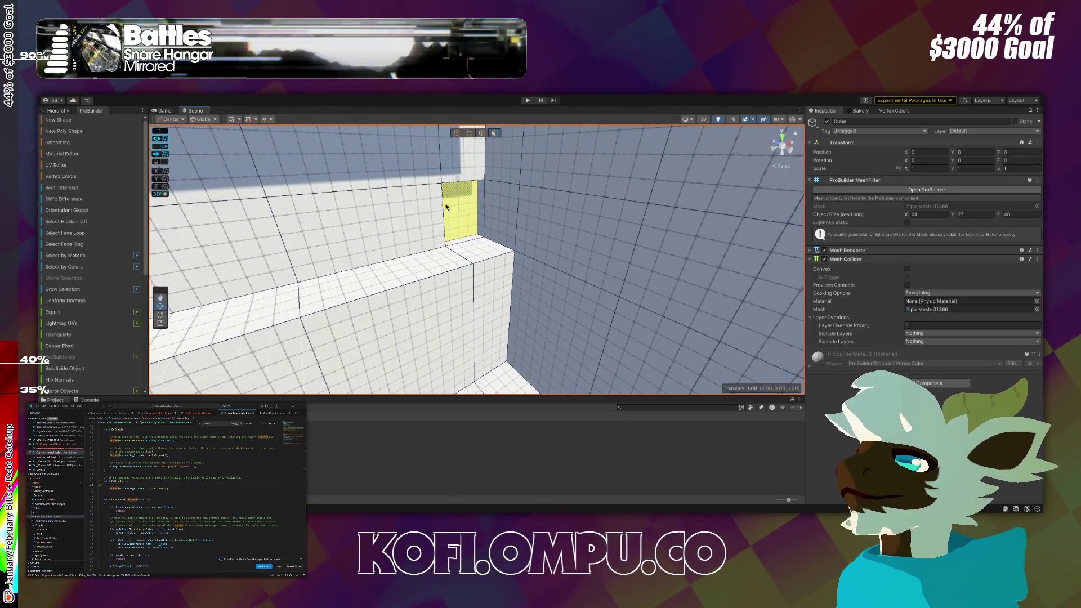
{"action": "left_click", "coordinate": [412, 202]}
{"action": "mouse_move", "coordinate": [415, 197]}
{"action": "left_mouse_down"}
{"action": "mouse_move", "coordinate": [582, 258]}
{"action": "mouse_move", "coordinate": [563, 248]}
{"action": "mouse_move", "coordinate": [332, 242]}
{"action": "mouse_move", "coordinate": [226, 298]}
{"action": "left_mouse_up"}
{"action": "left_click", "coordinate": [565, 255]}
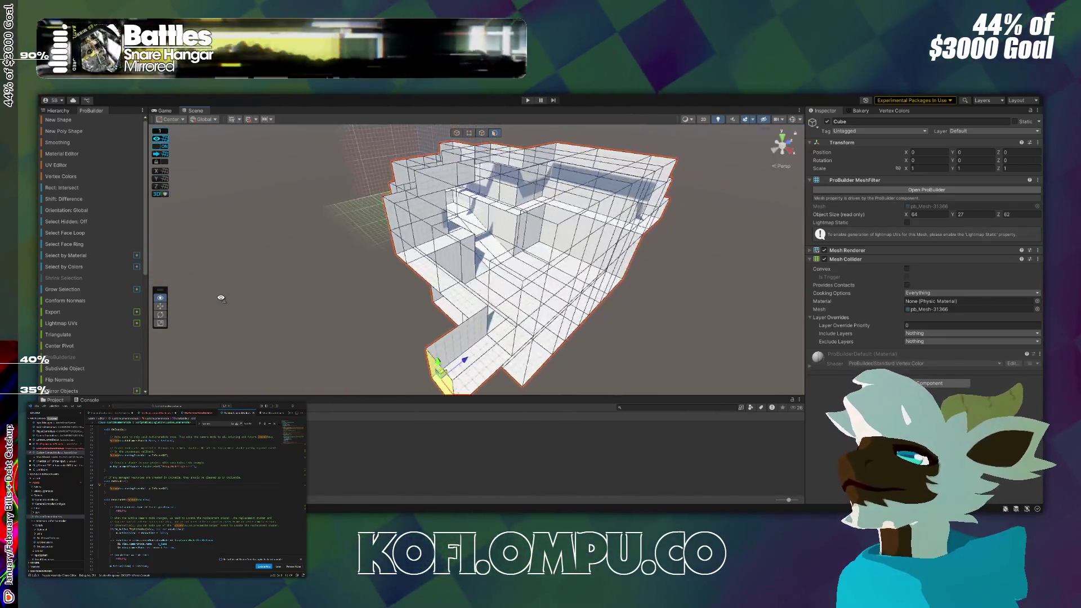
{"action": "scroll", "coordinate": [225, 299], "scroll_direction": "up", "scroll_amount": 10}
Select the end wall's faces and grow the selection across the whole back wall.
{"action": "mouse_move", "coordinate": [231, 369]}
{"action": "left_mouse_down"}
{"action": "mouse_move", "coordinate": [458, 374]}
{"action": "mouse_move", "coordinate": [599, 309]}
{"action": "mouse_move", "coordinate": [584, 249]}
{"action": "left_mouse_up"}
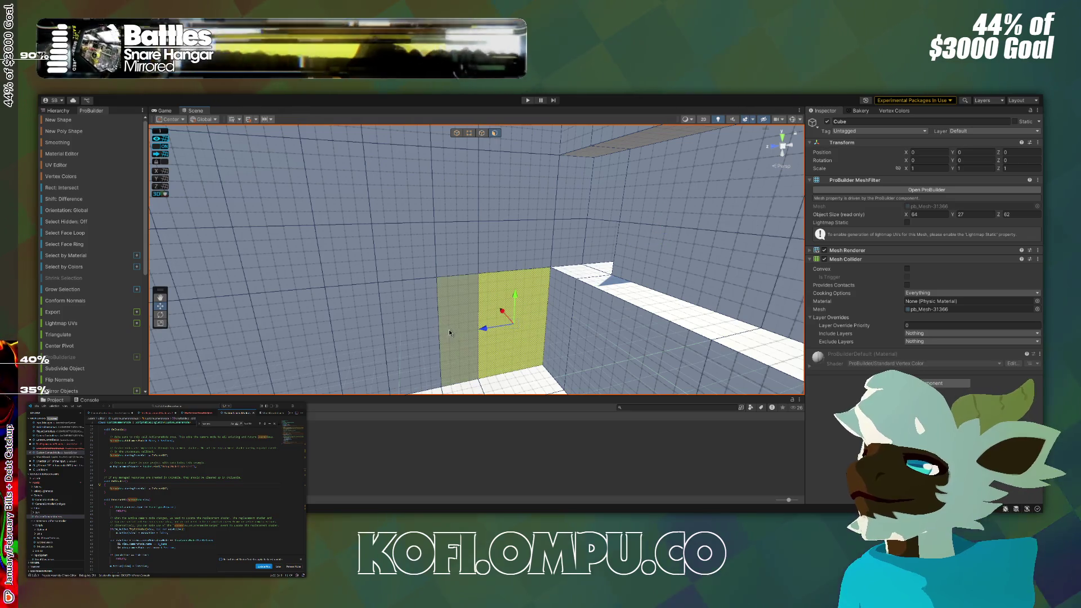
{"action": "mouse_move", "coordinate": [449, 332]}
{"action": "left_mouse_down"}
{"action": "mouse_move", "coordinate": [429, 299]}
{"action": "mouse_move", "coordinate": [620, 309]}
{"action": "left_mouse_up"}
{"action": "left_click", "coordinate": [570, 294], "text": "shift"}
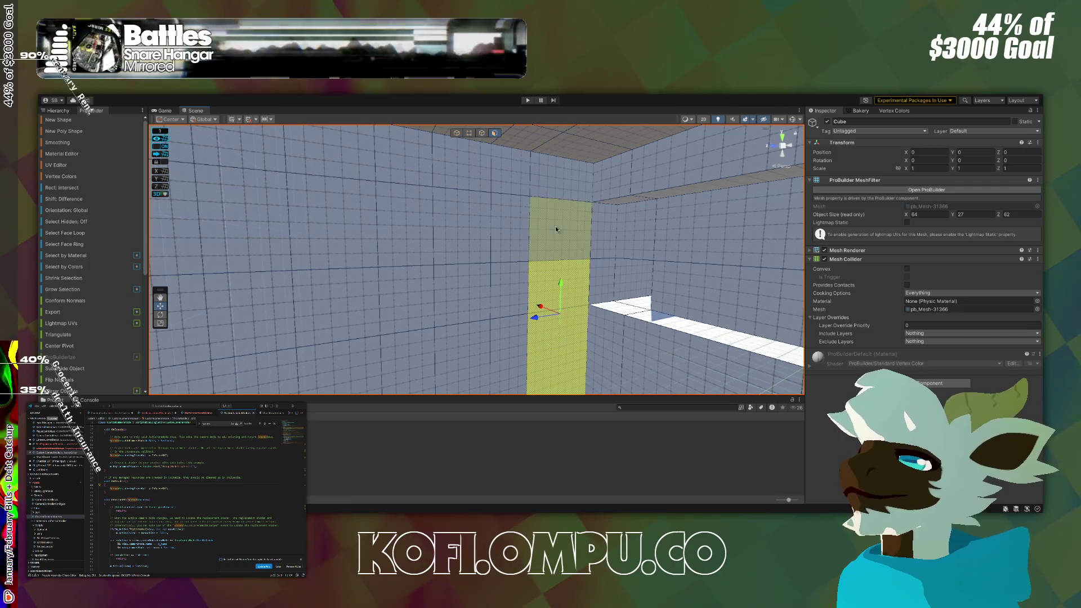
{"action": "mouse_move", "coordinate": [497, 361]}
{"action": "left_mouse_down"}
{"action": "mouse_move", "coordinate": [451, 377]}
{"action": "mouse_move", "coordinate": [434, 366]}
{"action": "left_mouse_up"}
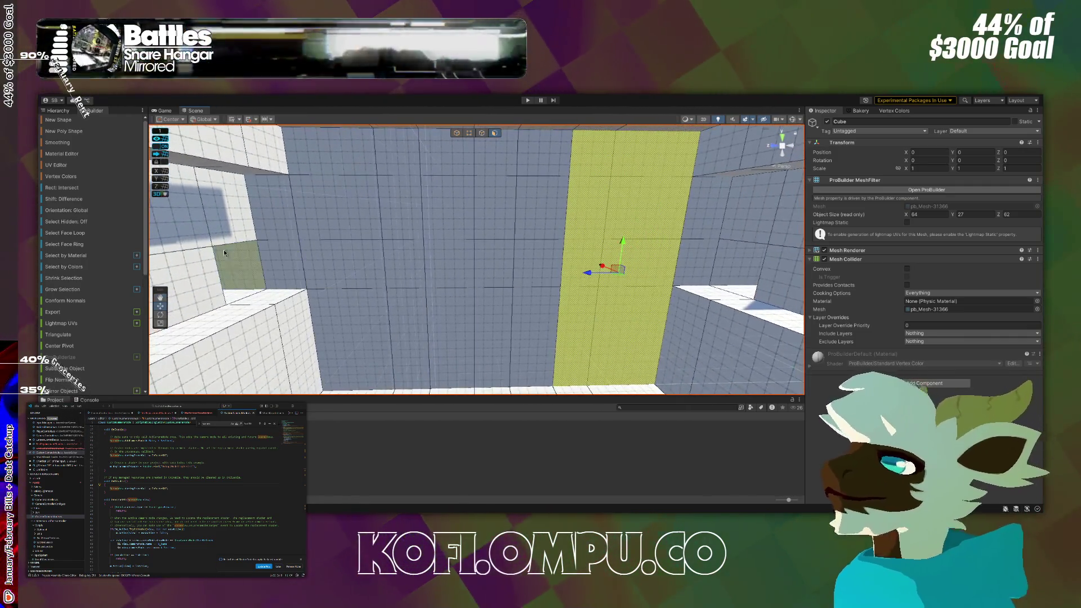
{"action": "left_click", "coordinate": [65, 289]}
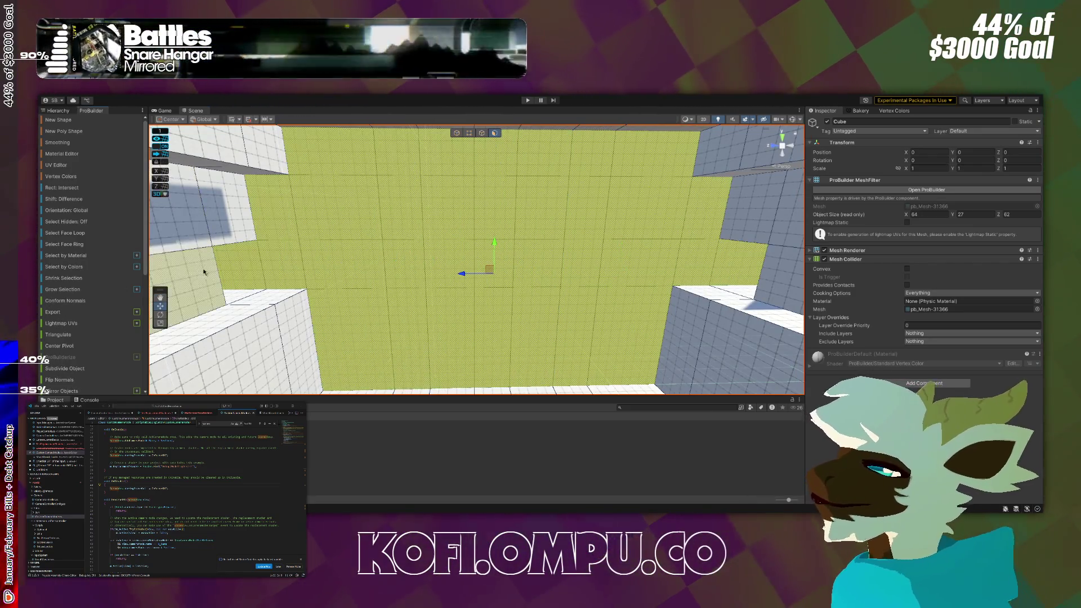
{"action": "mouse_move", "coordinate": [720, 259]}
{"action": "left_mouse_down"}
{"action": "mouse_move", "coordinate": [620, 309]}
{"action": "mouse_move", "coordinate": [624, 294]}
{"action": "left_mouse_up"}
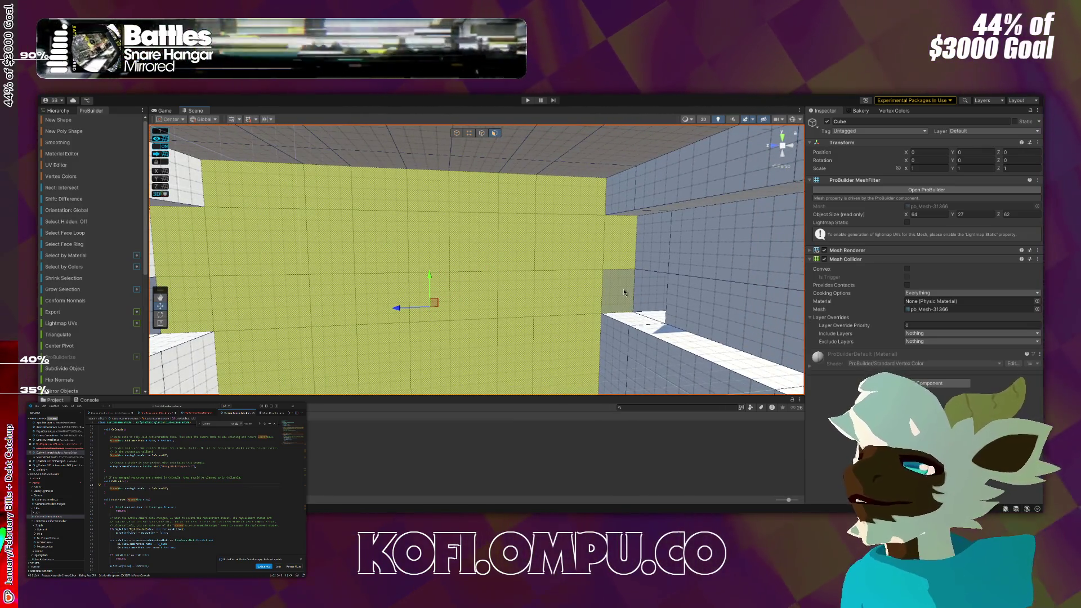
{"action": "mouse_move", "coordinate": [584, 343]}
{"action": "left_mouse_down"}
{"action": "mouse_move", "coordinate": [518, 370]}
{"action": "mouse_move", "coordinate": [384, 358]}
{"action": "mouse_move", "coordinate": [394, 355]}
{"action": "left_mouse_up"}
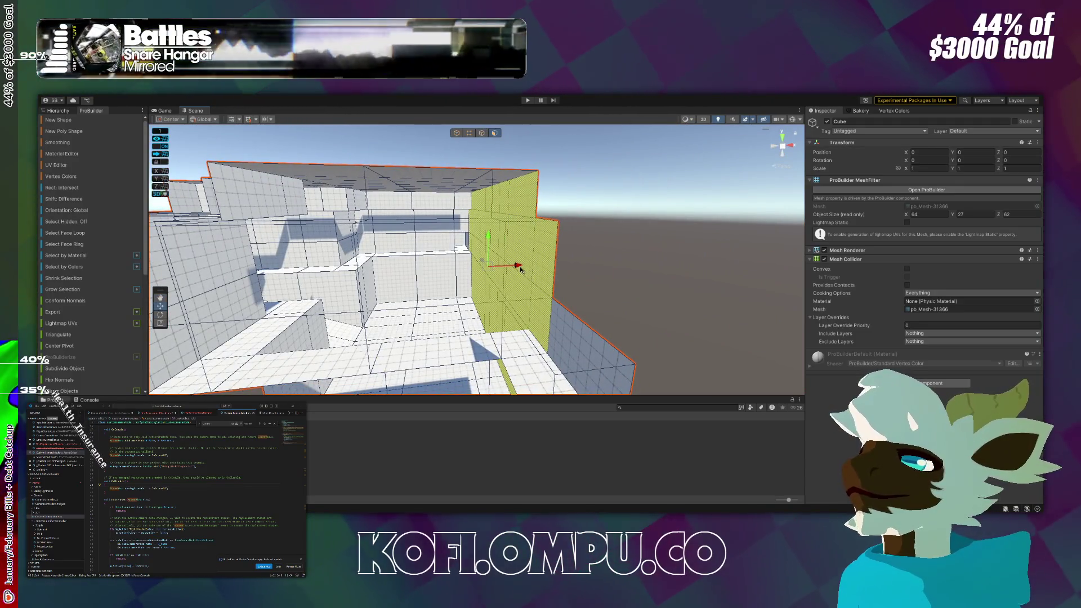
Push the back wall outward along X, undoing once, until the room is about 88 long.
{"action": "mouse_move", "coordinate": [523, 268]}
{"action": "left_mouse_down"}
{"action": "mouse_move", "coordinate": [646, 270]}
{"action": "mouse_move", "coordinate": [575, 286]}
{"action": "left_mouse_up"}
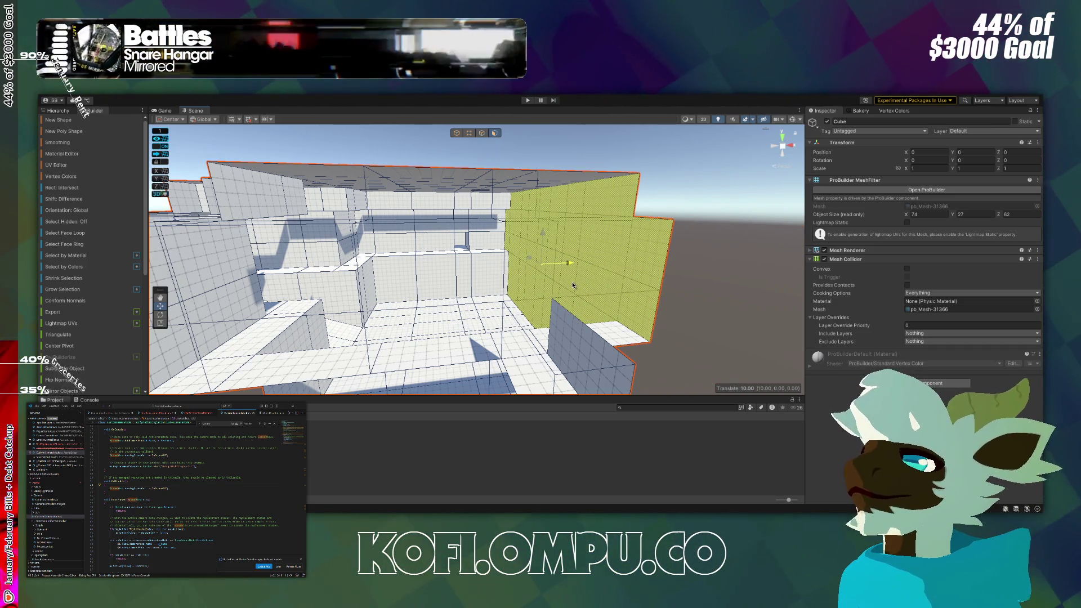
{"action": "key", "text": "ctrl+z"}
{"action": "mouse_move", "coordinate": [574, 286]}
{"action": "left_mouse_down"}
{"action": "mouse_move", "coordinate": [558, 301]}
{"action": "mouse_move", "coordinate": [676, 315]}
{"action": "mouse_move", "coordinate": [760, 298]}
{"action": "left_mouse_up"}
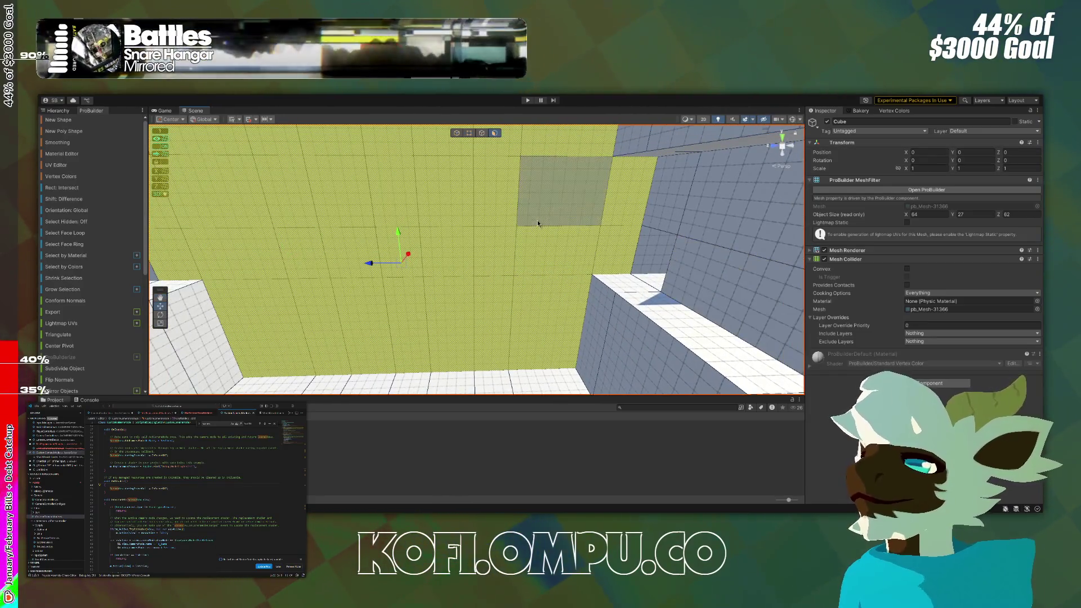
{"action": "left_click_drag", "start_coordinate": [627, 216], "coordinate": [493, 224]}
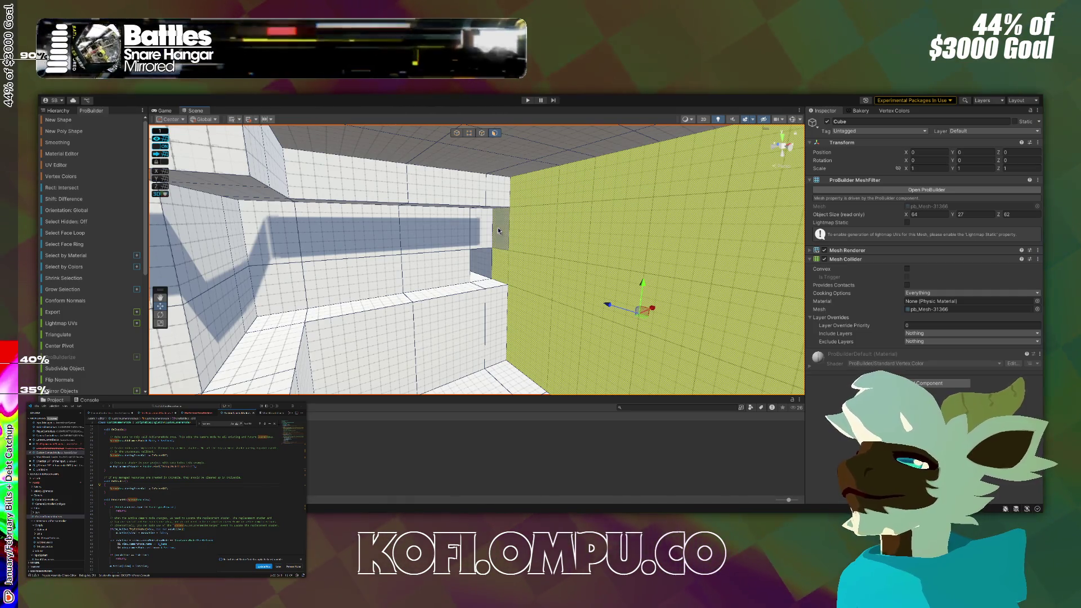
{"action": "mouse_move", "coordinate": [643, 318]}
{"action": "left_mouse_down"}
{"action": "mouse_move", "coordinate": [498, 252]}
{"action": "mouse_move", "coordinate": [523, 247]}
{"action": "mouse_move", "coordinate": [502, 257]}
{"action": "left_mouse_up"}
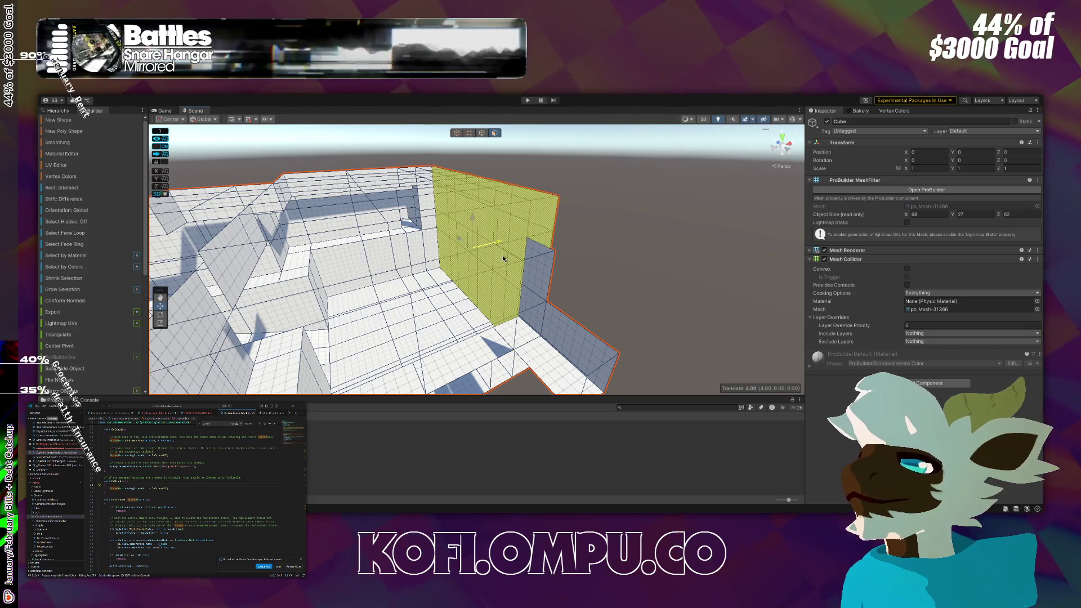
{"action": "mouse_move", "coordinate": [505, 242]}
{"action": "left_mouse_down"}
{"action": "mouse_move", "coordinate": [525, 239]}
{"action": "mouse_move", "coordinate": [444, 260]}
{"action": "left_mouse_up"}
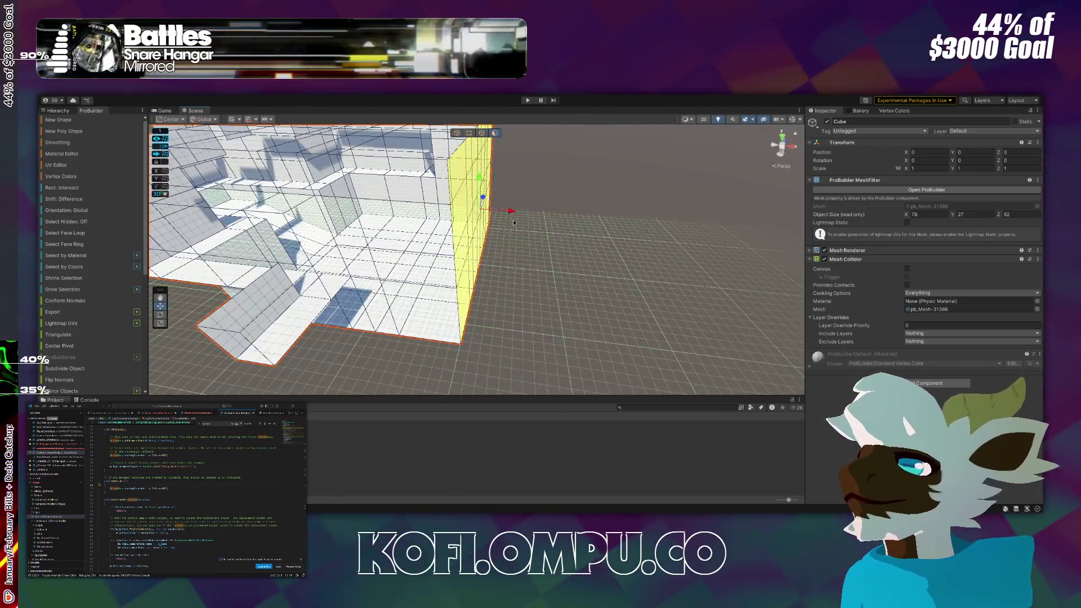
{"action": "mouse_move", "coordinate": [514, 213]}
{"action": "left_mouse_down"}
{"action": "mouse_move", "coordinate": [566, 215]}
{"action": "mouse_move", "coordinate": [544, 169]}
{"action": "left_mouse_up"}
Select a column of faces running up the first long side wall.
{"action": "scroll", "coordinate": [543, 169], "scroll_direction": "up", "scroll_amount": 5}
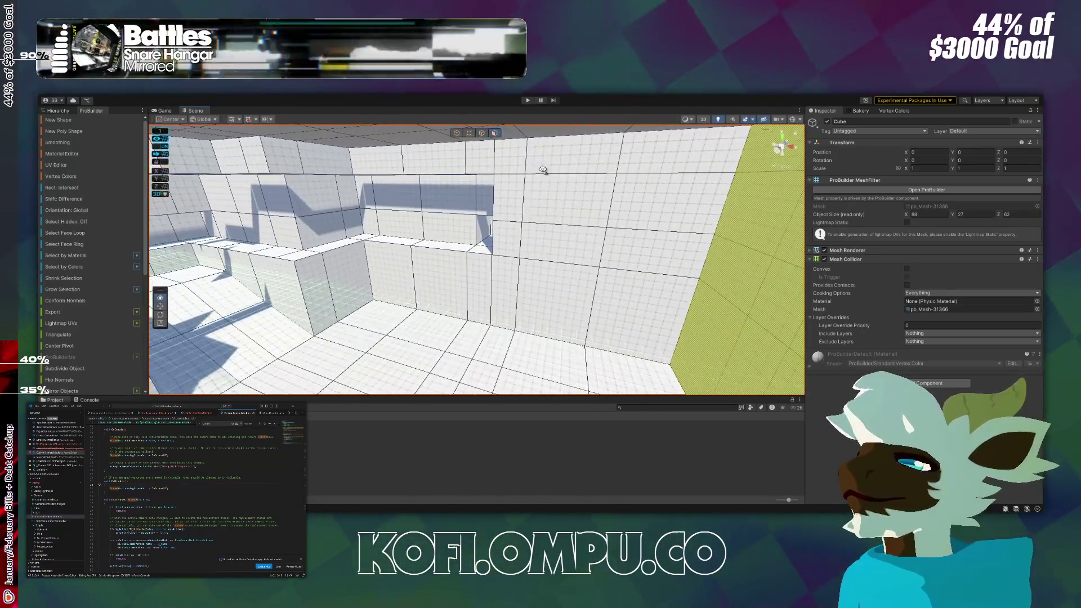
{"action": "left_click", "coordinate": [563, 239]}
{"action": "left_click", "coordinate": [552, 303]}
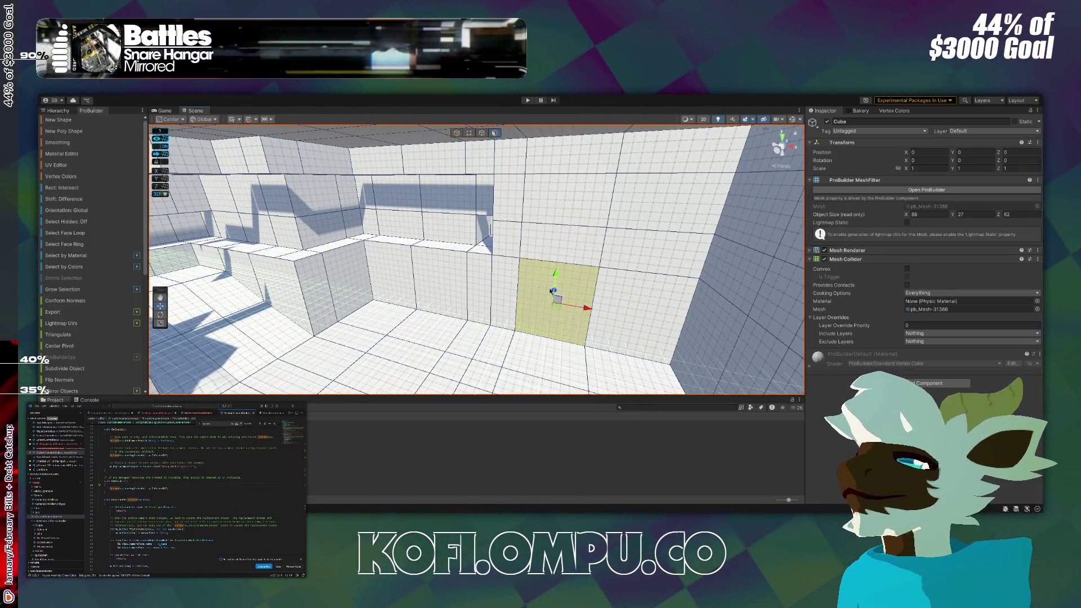
{"action": "left_click", "coordinate": [608, 169], "text": "shift"}
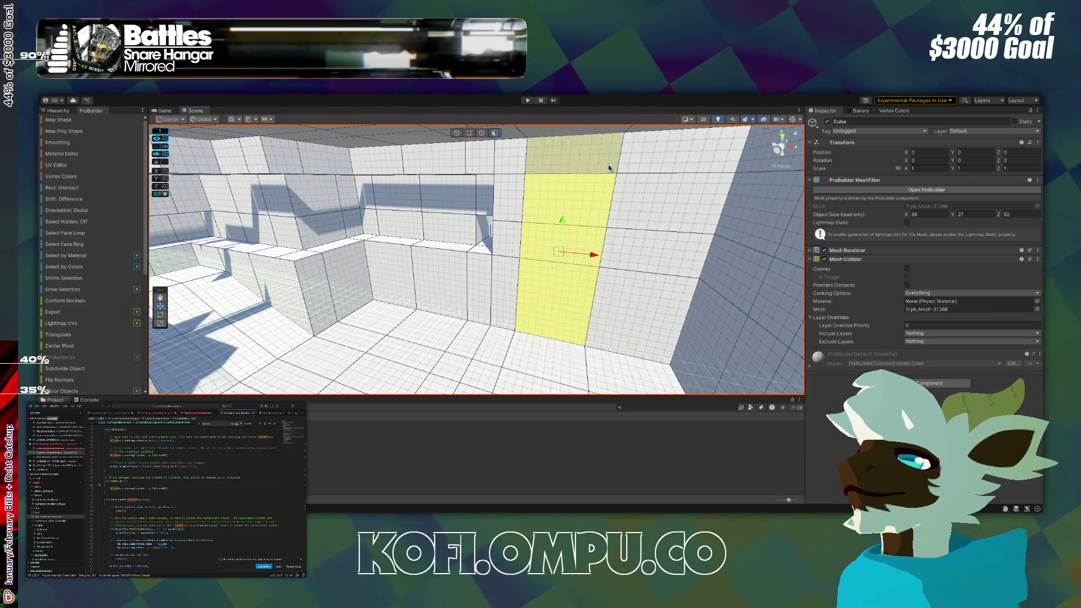
{"action": "left_click", "coordinate": [648, 164], "text": "shift"}
{"action": "left_click", "coordinate": [646, 208], "text": "shift"}
{"action": "mouse_move", "coordinate": [645, 323]}
{"action": "left_mouse_down"}
{"action": "mouse_move", "coordinate": [528, 340]}
{"action": "mouse_move", "coordinate": [586, 299]}
{"action": "left_mouse_up"}
{"action": "scroll", "coordinate": [586, 298], "scroll_direction": "down", "scroll_amount": 5}
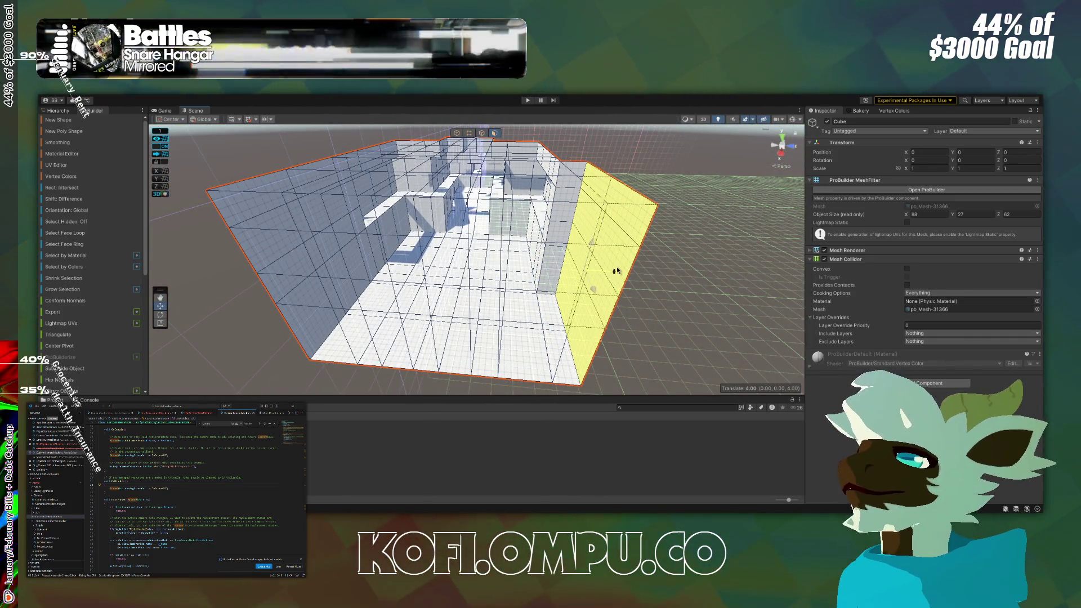
Select the left side wall's faces and grow the selection upward across it.
{"action": "left_click_drag", "start_coordinate": [617, 265], "coordinate": [462, 279]}
{"action": "left_click", "coordinate": [387, 282]}
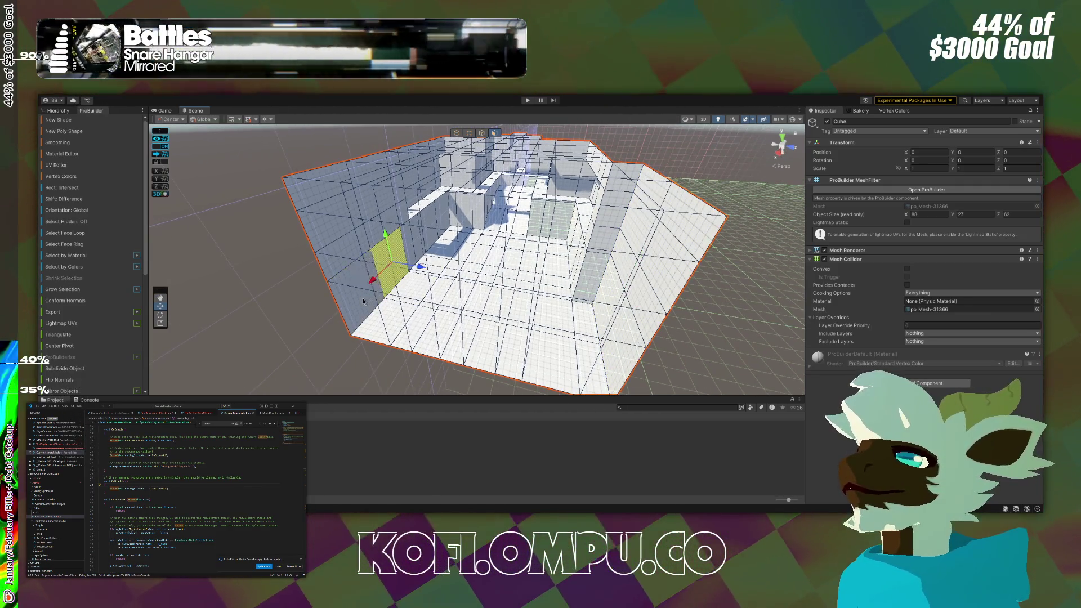
{"action": "left_click", "coordinate": [366, 259], "text": "shift"}
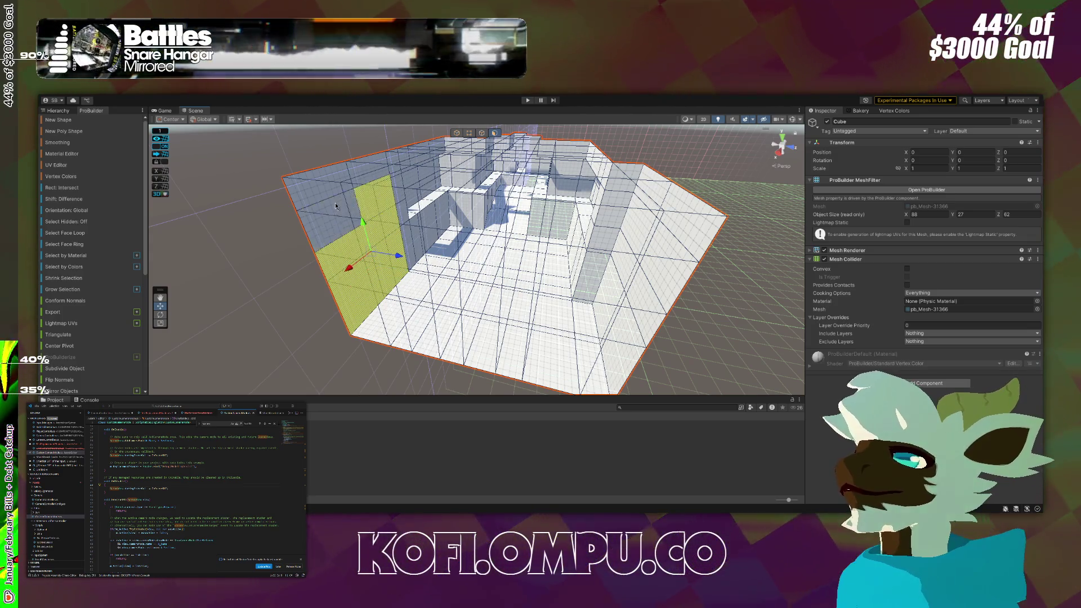
{"action": "left_click", "coordinate": [326, 182], "text": "shift"}
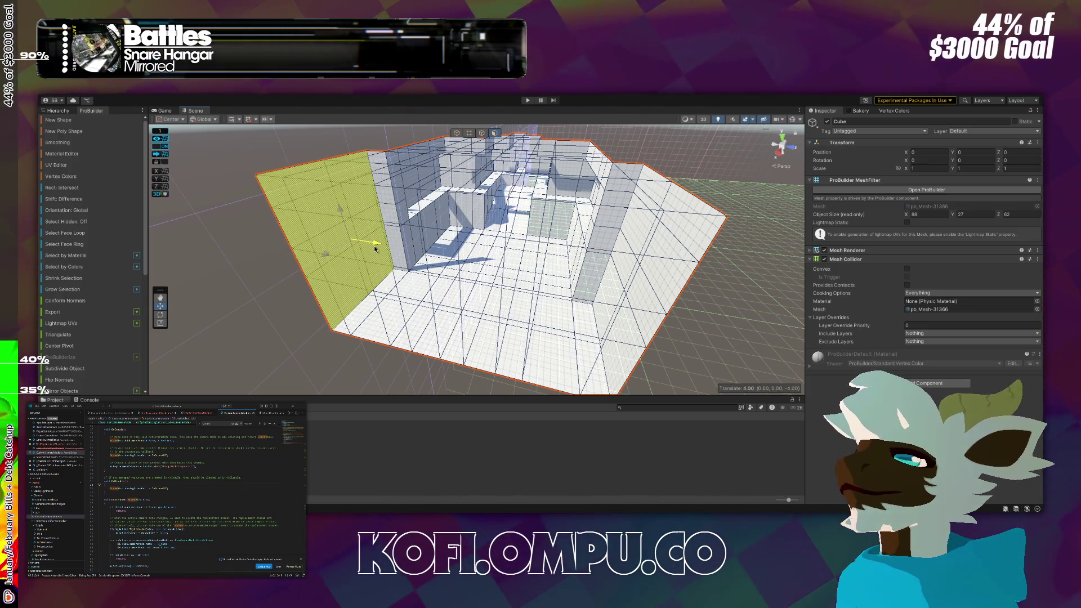
{"action": "mouse_move", "coordinate": [370, 250]}
{"action": "left_mouse_down"}
{"action": "mouse_move", "coordinate": [473, 256]}
{"action": "mouse_move", "coordinate": [512, 208]}
{"action": "mouse_move", "coordinate": [660, 208]}
{"action": "mouse_move", "coordinate": [976, 247]}
{"action": "mouse_move", "coordinate": [470, 157]}
{"action": "mouse_move", "coordinate": [423, 134]}
{"action": "mouse_move", "coordinate": [483, 280]}
{"action": "left_mouse_up"}
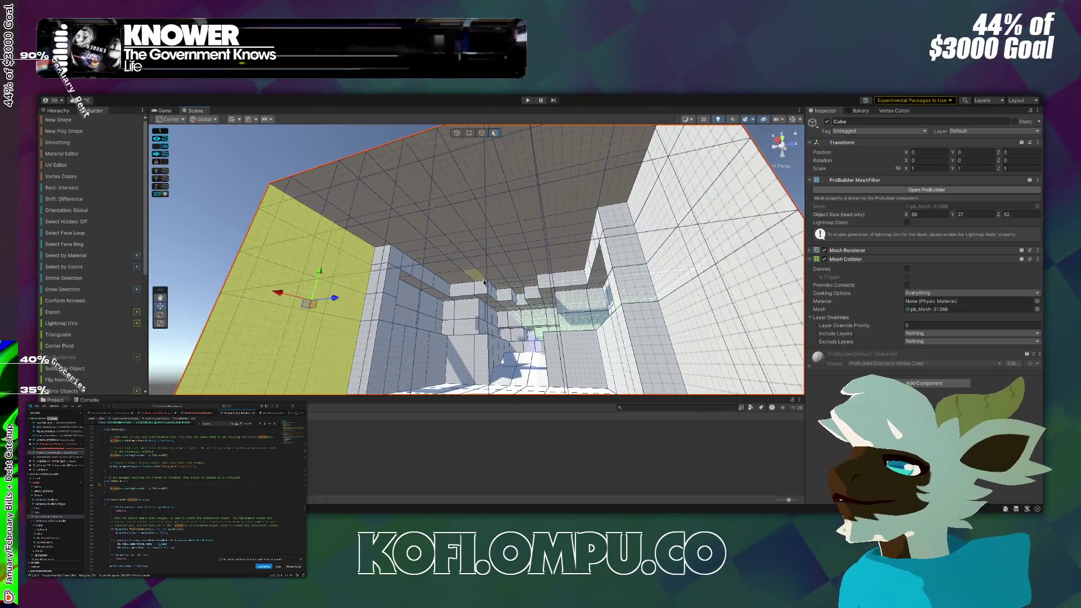
Select faces on the wall and grow the selection to cover the whole wall.
{"action": "left_click", "coordinate": [499, 259]}
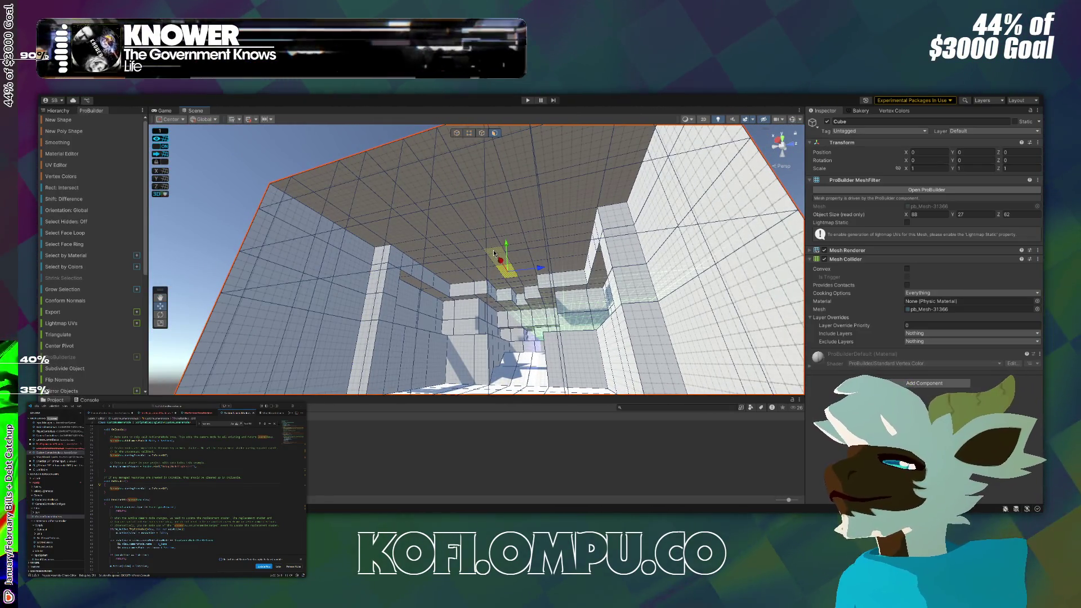
{"action": "left_click_drag", "start_coordinate": [494, 253], "coordinate": [492, 239]}
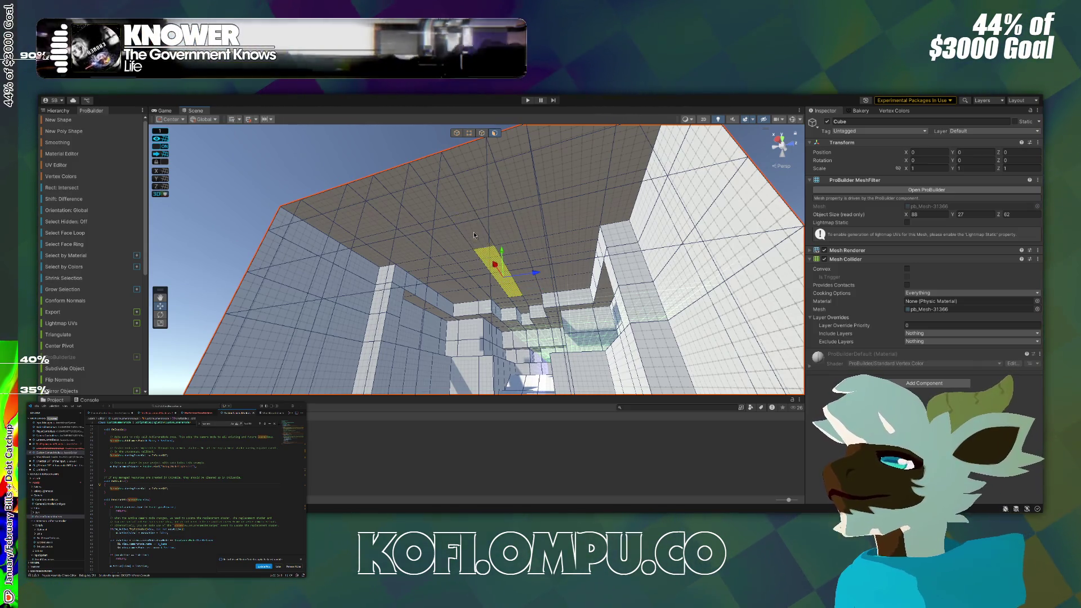
{"action": "left_click", "coordinate": [451, 199], "text": "shift"}
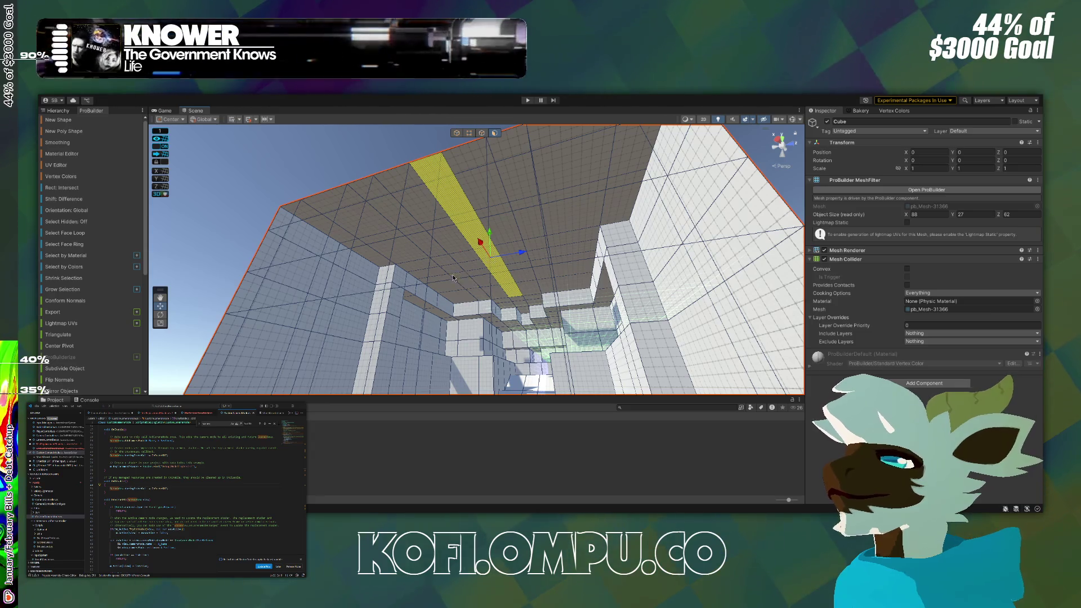
{"action": "mouse_move", "coordinate": [450, 266]}
{"action": "left_mouse_down"}
{"action": "mouse_move", "coordinate": [570, 315]}
{"action": "mouse_move", "coordinate": [464, 362]}
{"action": "mouse_move", "coordinate": [400, 367]}
{"action": "mouse_move", "coordinate": [442, 313]}
{"action": "left_mouse_up"}
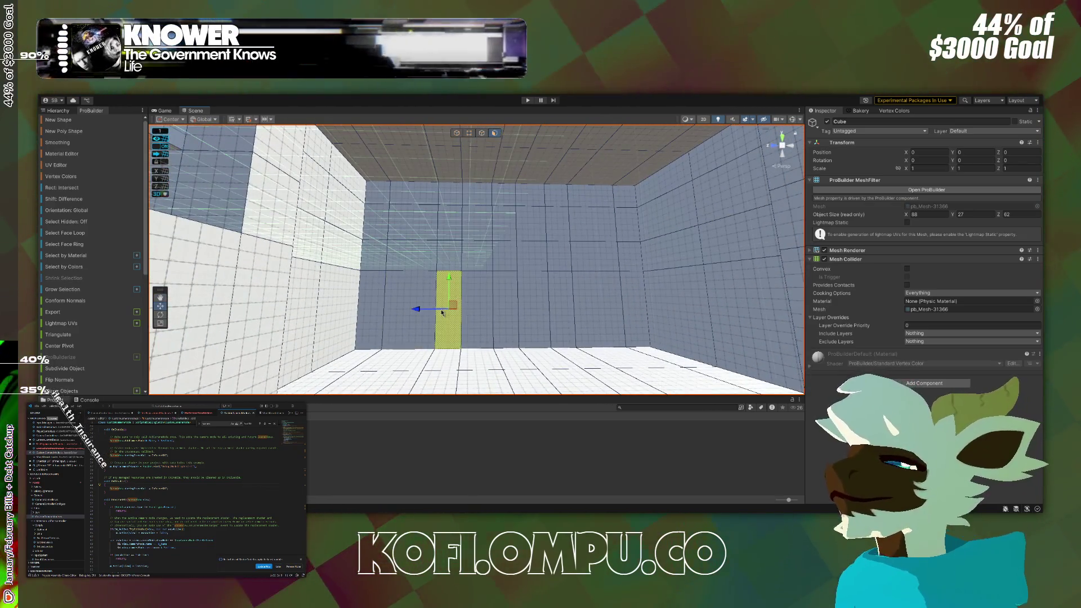
{"action": "left_click", "coordinate": [64, 291]}
{"action": "mouse_move", "coordinate": [471, 261]}
{"action": "left_mouse_down"}
{"action": "mouse_move", "coordinate": [415, 276]}
{"action": "mouse_move", "coordinate": [374, 192]}
{"action": "mouse_move", "coordinate": [632, 321]}
{"action": "left_mouse_up"}
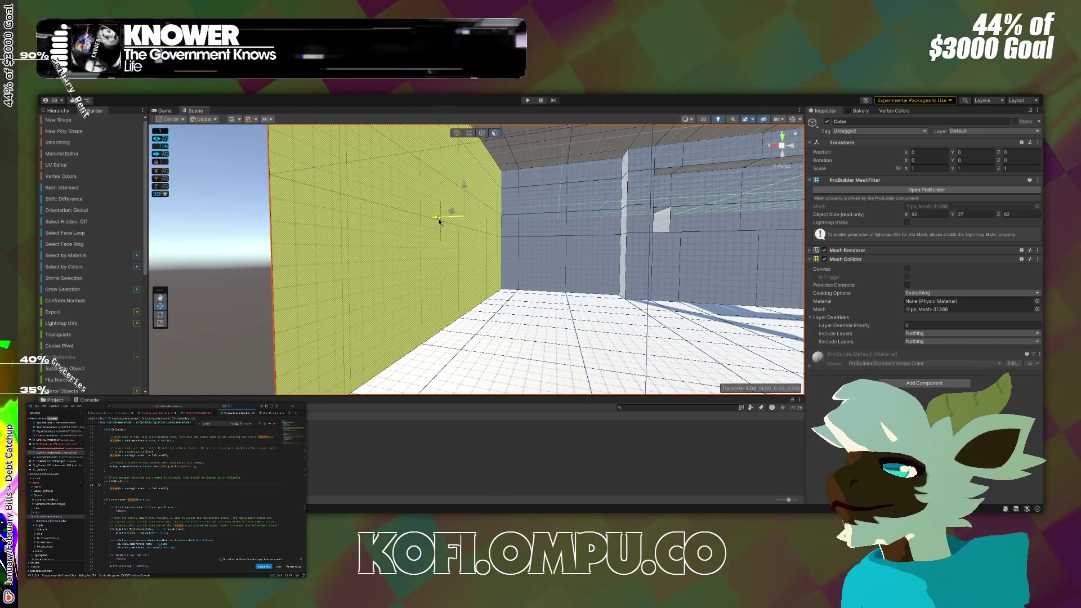
{"action": "mouse_move", "coordinate": [520, 234]}
{"action": "left_mouse_down"}
{"action": "mouse_move", "coordinate": [507, 225]}
{"action": "mouse_move", "coordinate": [500, 186]}
{"action": "mouse_move", "coordinate": [366, 246]}
{"action": "mouse_move", "coordinate": [441, 264]}
{"action": "mouse_move", "coordinate": [481, 187]}
{"action": "mouse_move", "coordinate": [483, 198]}
{"action": "mouse_move", "coordinate": [651, 198]}
{"action": "mouse_move", "coordinate": [697, 243]}
{"action": "left_mouse_up"}
Select two parallel ceiling strips plus a connecting bar, then frame the selection.
{"action": "scroll", "coordinate": [697, 243], "scroll_direction": "up", "scroll_amount": 10}
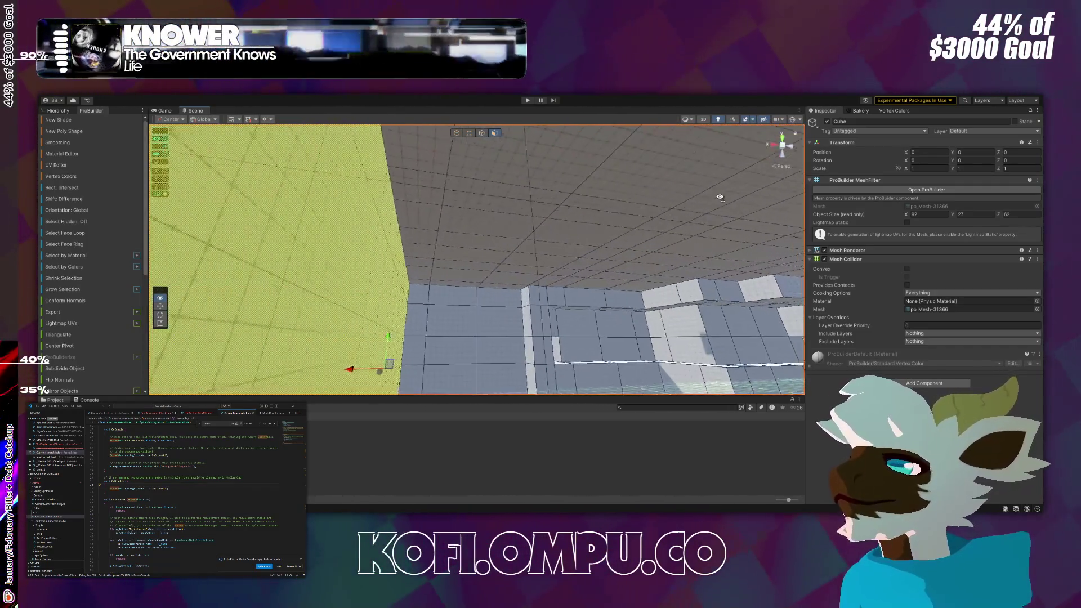
{"action": "mouse_move", "coordinate": [471, 237]}
{"action": "left_mouse_down"}
{"action": "mouse_move", "coordinate": [550, 248]}
{"action": "mouse_move", "coordinate": [540, 234]}
{"action": "left_mouse_up"}
{"action": "left_click", "coordinate": [583, 242]}
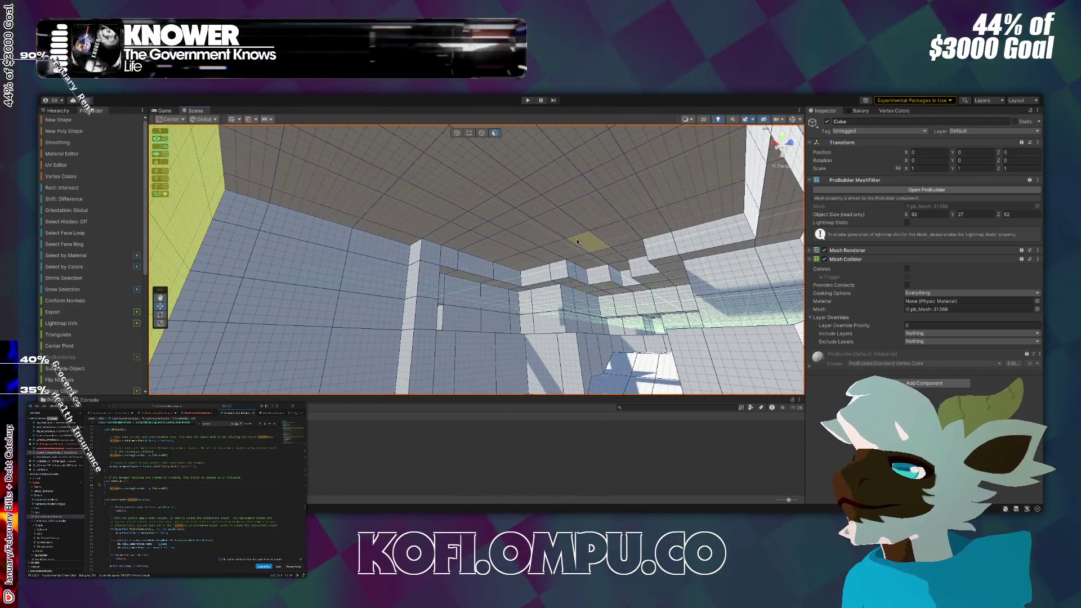
{"action": "mouse_move", "coordinate": [519, 193]}
{"action": "left_mouse_down"}
{"action": "mouse_move", "coordinate": [481, 166]}
{"action": "mouse_move", "coordinate": [484, 214]}
{"action": "left_mouse_up"}
{"action": "left_click", "coordinate": [478, 211], "text": "shift"}
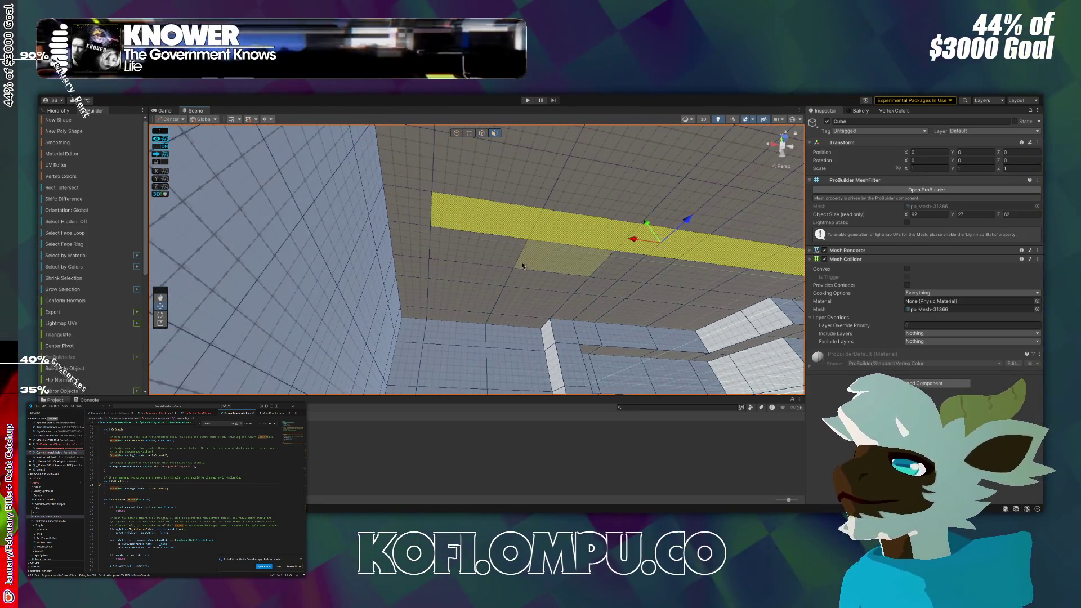
{"action": "left_click", "coordinate": [518, 283], "text": "shift"}
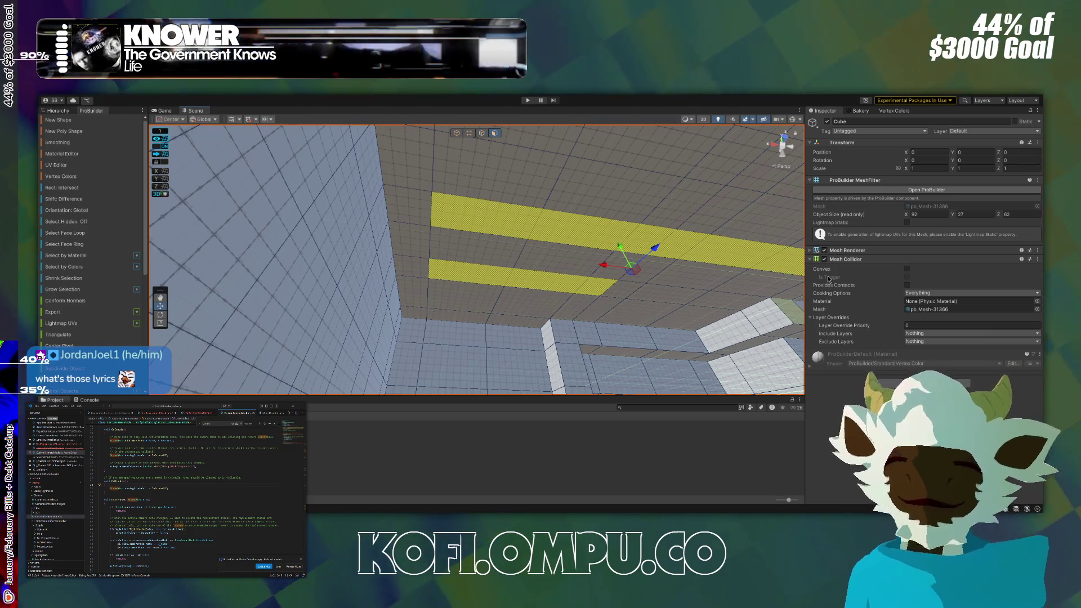
{"action": "mouse_move", "coordinate": [616, 275]}
{"action": "left_mouse_down"}
{"action": "mouse_move", "coordinate": [591, 247]}
{"action": "mouse_move", "coordinate": [582, 282]}
{"action": "left_mouse_up"}
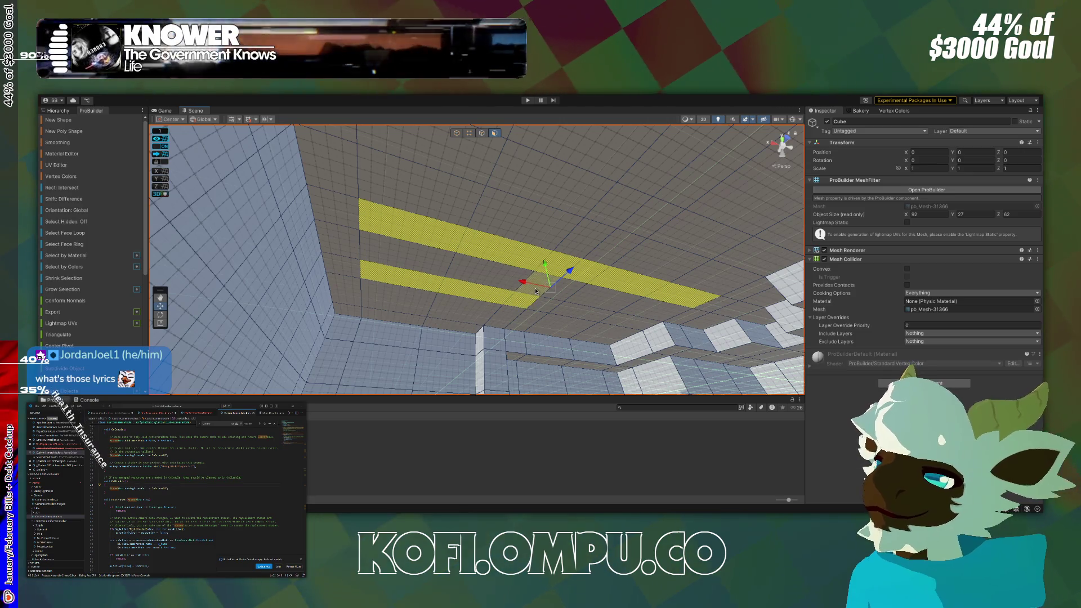
{"action": "left_click", "coordinate": [562, 188], "text": "shift"}
{"action": "mouse_move", "coordinate": [649, 234]}
{"action": "left_mouse_down"}
{"action": "mouse_move", "coordinate": [744, 234]}
{"action": "mouse_move", "coordinate": [465, 178]}
{"action": "mouse_move", "coordinate": [493, 306]}
{"action": "mouse_move", "coordinate": [575, 184]}
{"action": "mouse_move", "coordinate": [598, 185]}
{"action": "left_mouse_up"}
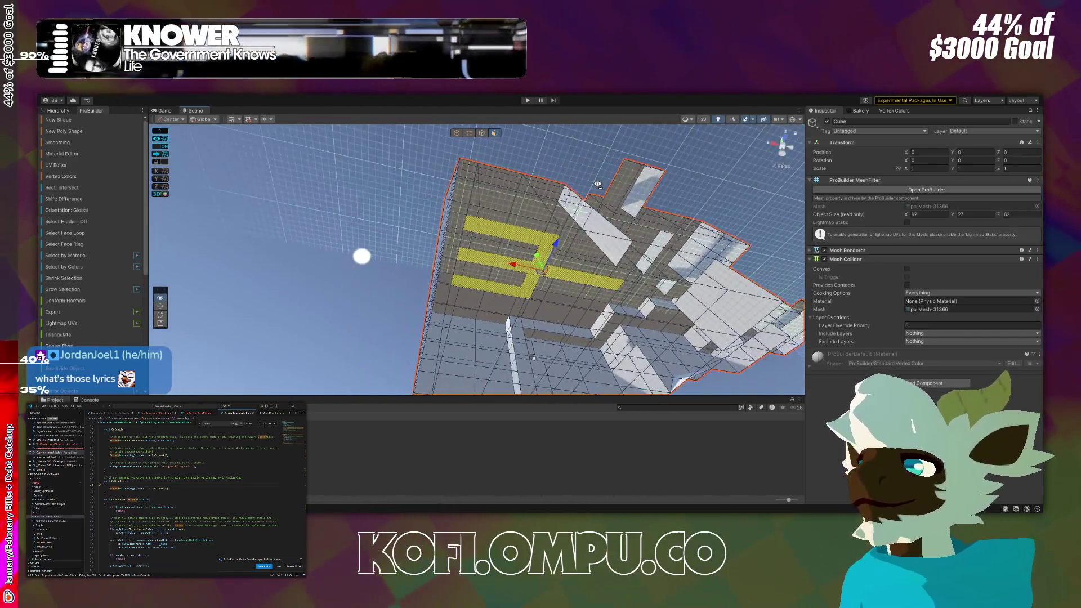
{"action": "key", "text": "f"}
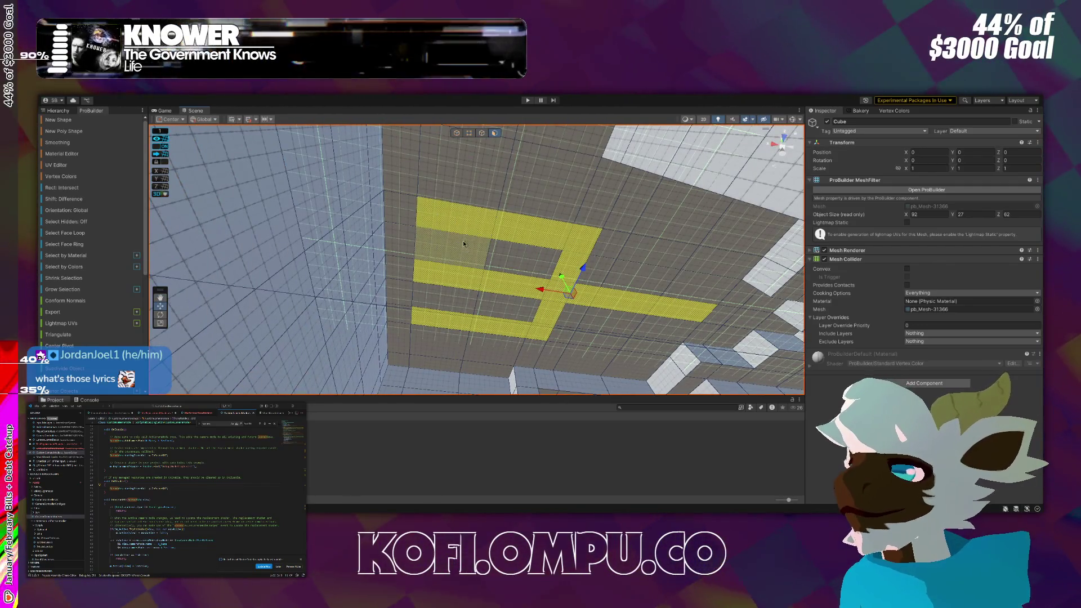
In edge mode, pick ceiling edges and orbit toward the ceiling-wall corner, then return to face mode.
{"action": "left_click", "coordinate": [481, 133]}
{"action": "left_click", "coordinate": [445, 205]}
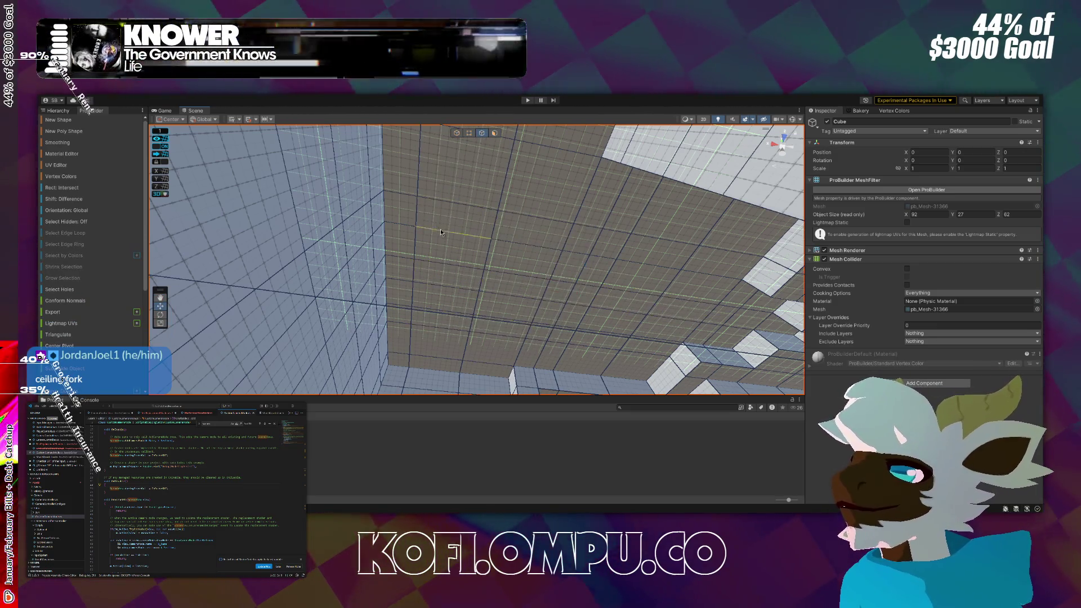
{"action": "left_click", "coordinate": [433, 214]}
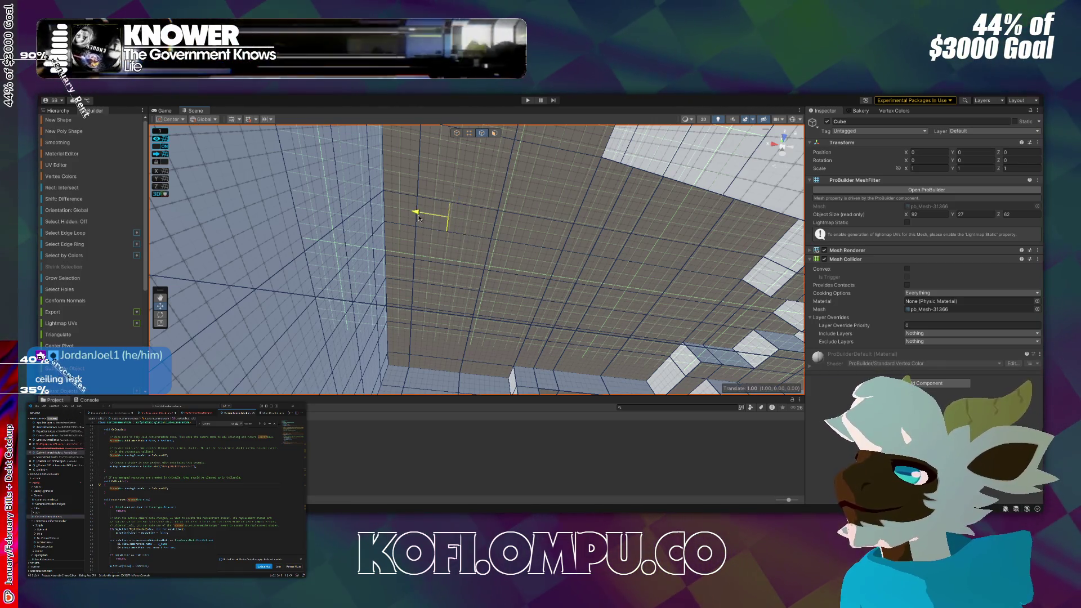
{"action": "mouse_move", "coordinate": [429, 219]}
{"action": "left_mouse_down"}
{"action": "mouse_move", "coordinate": [419, 237]}
{"action": "mouse_move", "coordinate": [429, 234]}
{"action": "mouse_move", "coordinate": [508, 320]}
{"action": "mouse_move", "coordinate": [507, 357]}
{"action": "mouse_move", "coordinate": [664, 337]}
{"action": "left_mouse_up"}
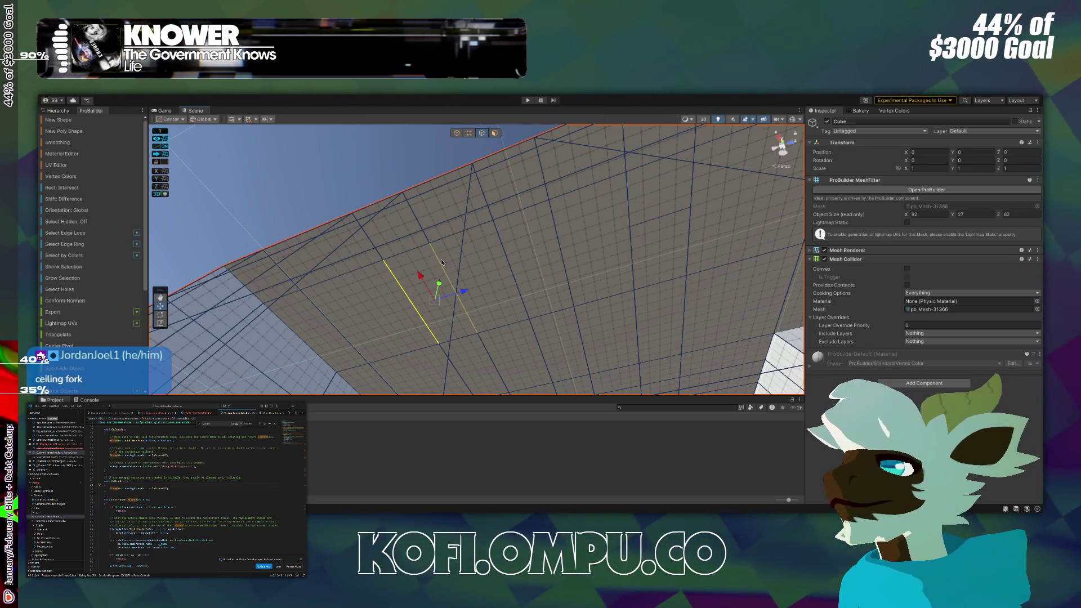
{"action": "left_click", "coordinate": [434, 283]}
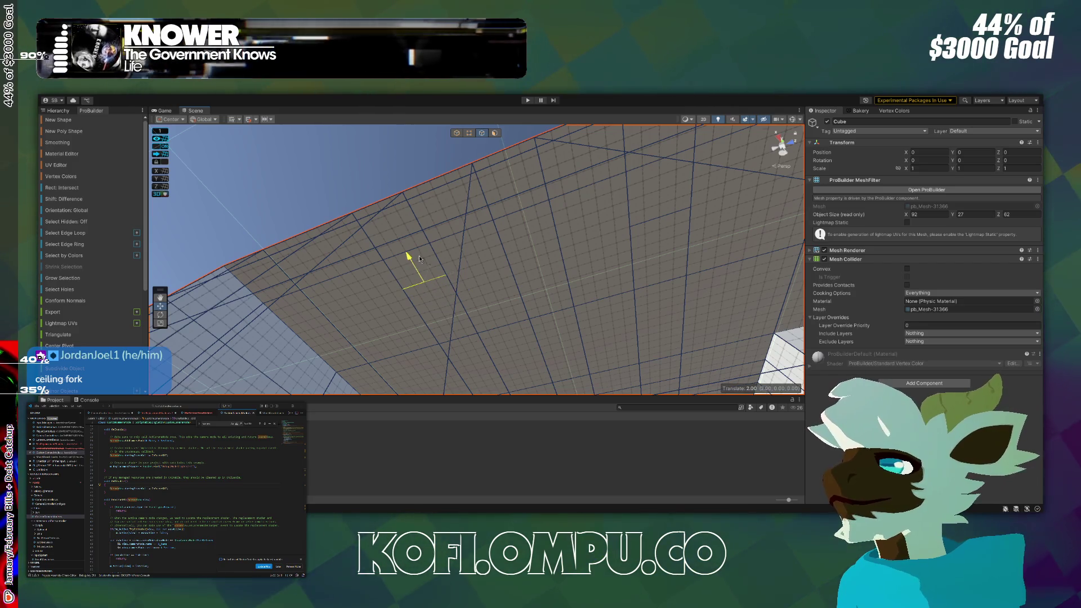
{"action": "mouse_move", "coordinate": [419, 265]}
{"action": "left_mouse_down"}
{"action": "mouse_move", "coordinate": [533, 306]}
{"action": "mouse_move", "coordinate": [389, 320]}
{"action": "left_mouse_up"}
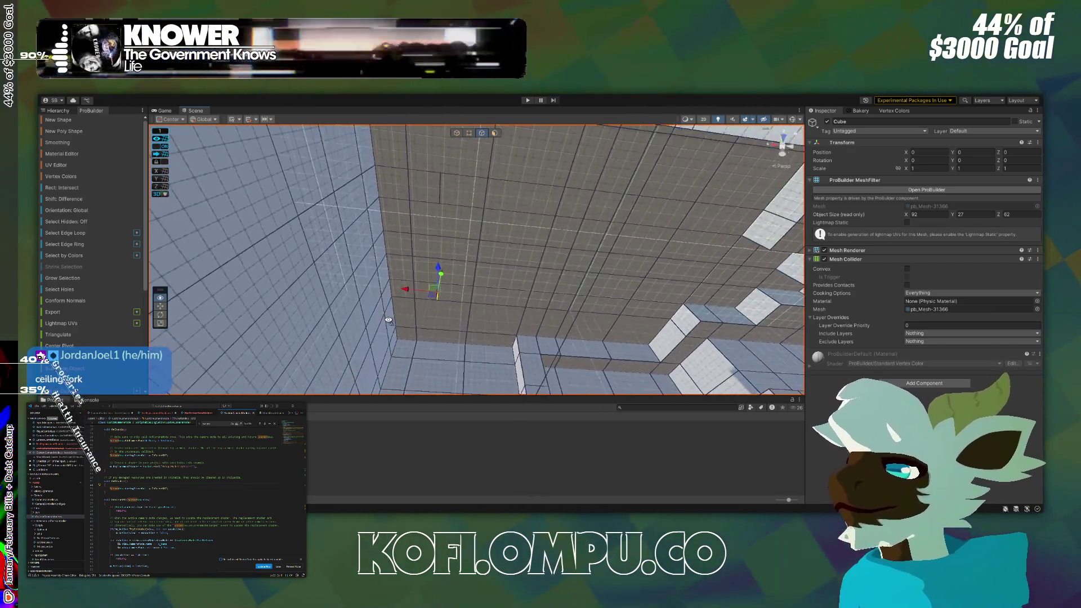
{"action": "left_click", "coordinate": [494, 133]}
Select ceiling faces forming a fork: two prongs, a joining vertical strip, and a lengthened middle prong.
{"action": "left_click", "coordinate": [463, 191]}
{"action": "left_click", "coordinate": [454, 293], "text": "shift"}
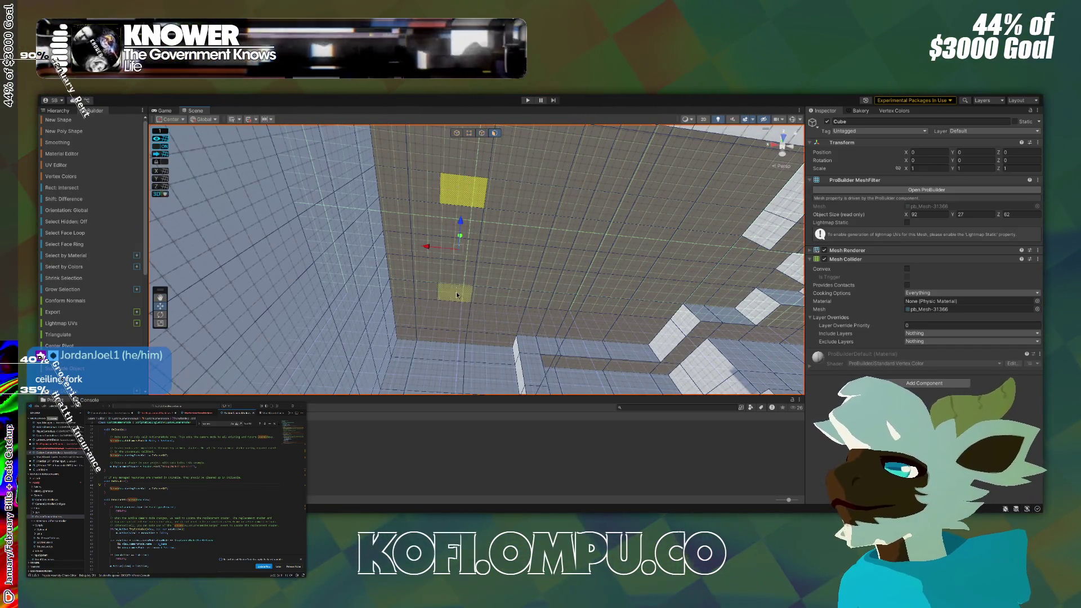
{"action": "left_click", "coordinate": [506, 295], "text": "shift"}
{"action": "left_click", "coordinate": [549, 269], "text": "shift"}
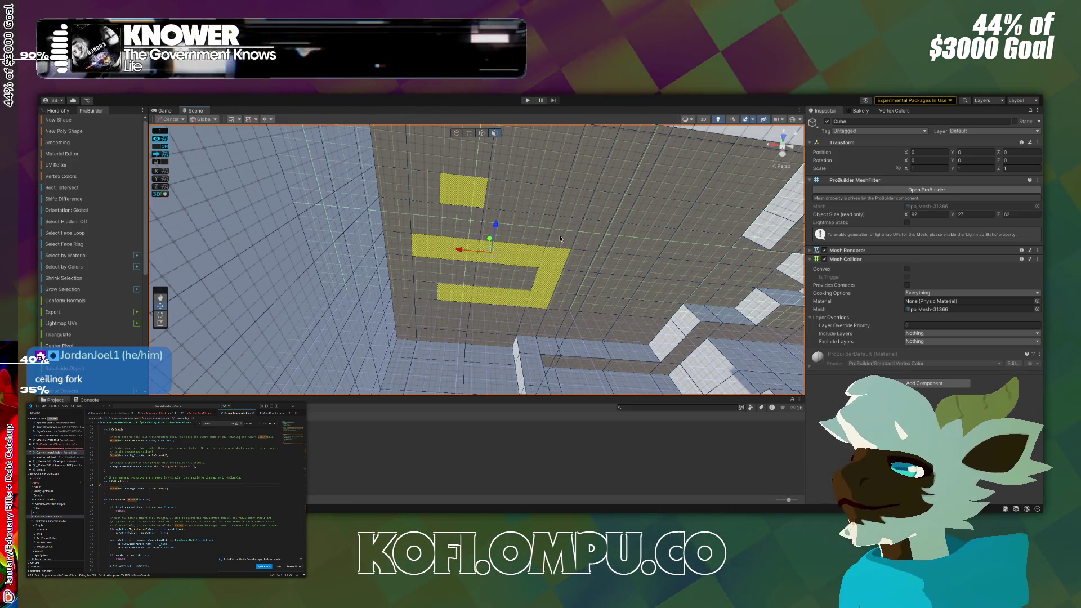
{"action": "left_click", "coordinate": [551, 198], "text": "shift"}
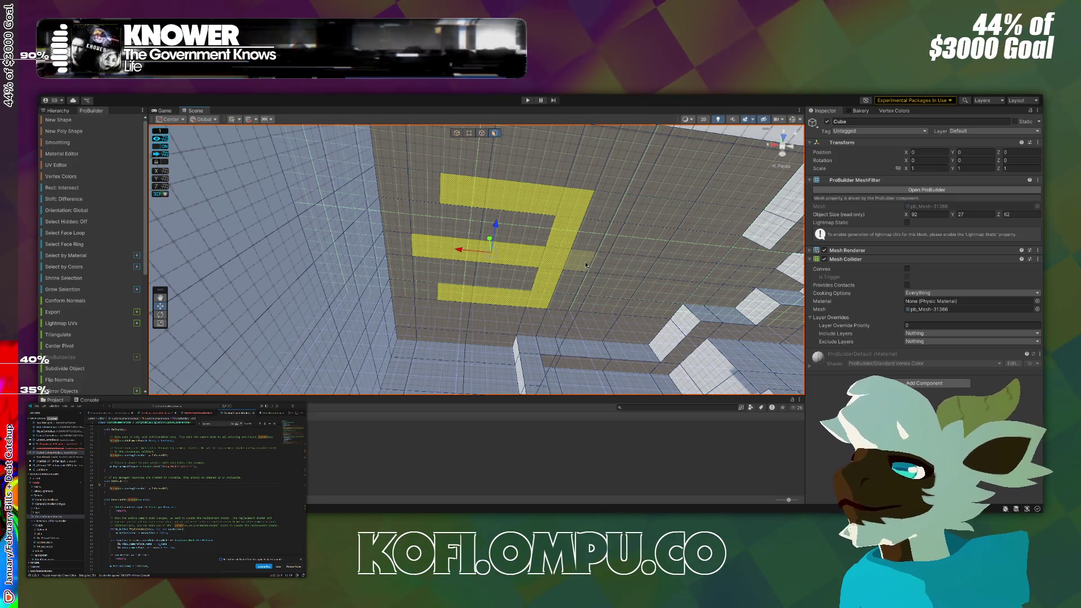
{"action": "left_click", "coordinate": [616, 266], "text": "shift"}
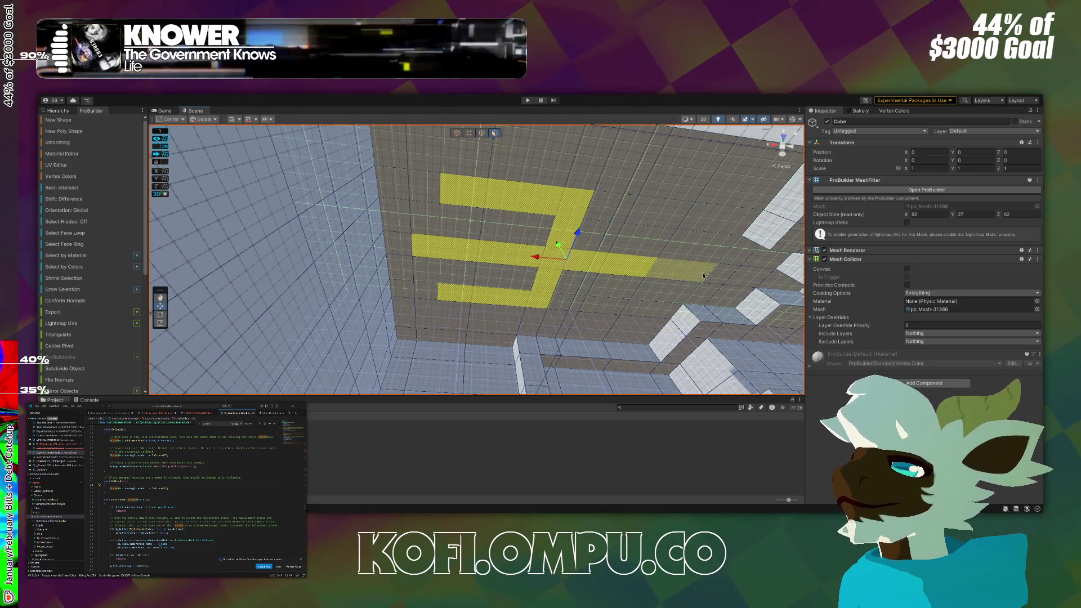
{"action": "left_click", "coordinate": [693, 272], "text": "shift"}
{"action": "mouse_move", "coordinate": [723, 275]}
{"action": "left_mouse_down"}
{"action": "mouse_move", "coordinate": [673, 211]}
{"action": "mouse_move", "coordinate": [634, 218]}
{"action": "mouse_move", "coordinate": [692, 213]}
{"action": "mouse_move", "coordinate": [615, 258]}
{"action": "mouse_move", "coordinate": [560, 261]}
{"action": "mouse_move", "coordinate": [623, 448]}
{"action": "left_mouse_up"}
Raise the fork-shaped faces 6 units and apply the Light material to them.
{"action": "key", "text": "f"}
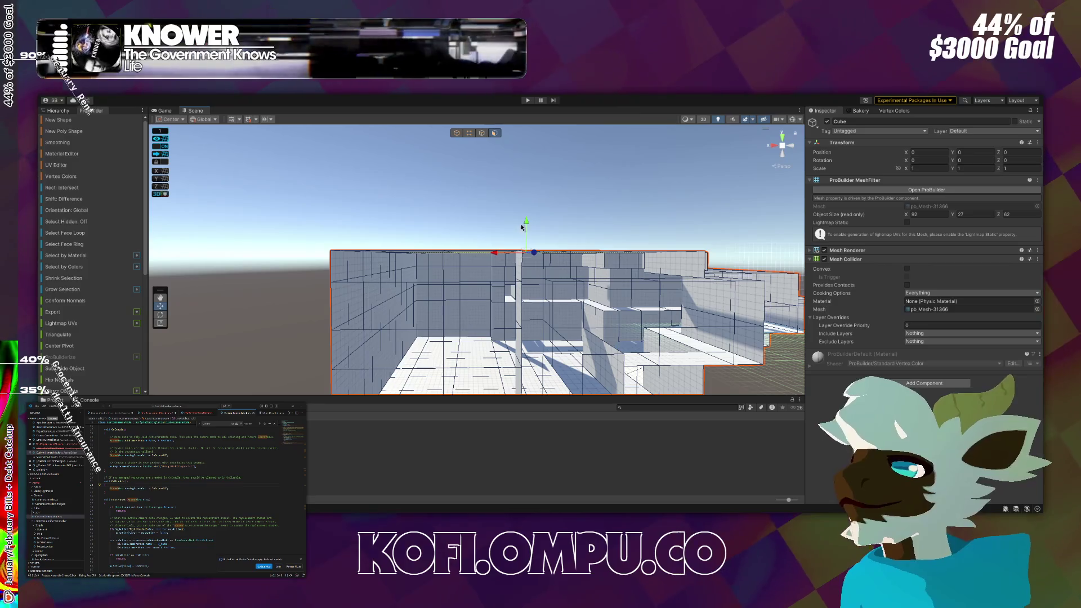
{"action": "left_click_drag", "start_coordinate": [527, 224], "coordinate": [541, 195]}
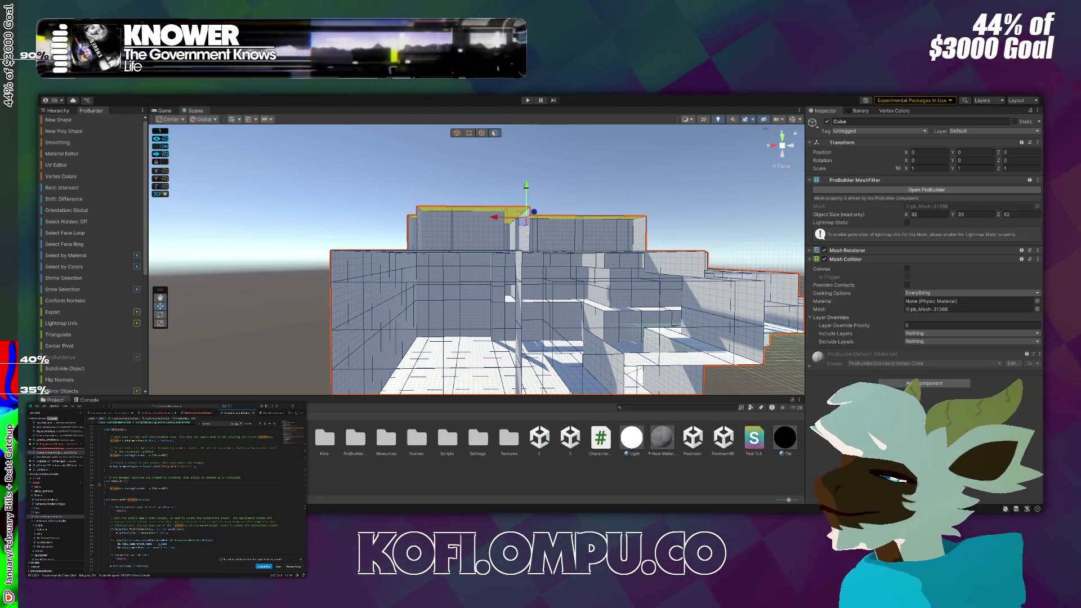
{"action": "left_click_drag", "start_coordinate": [627, 446], "coordinate": [527, 179]}
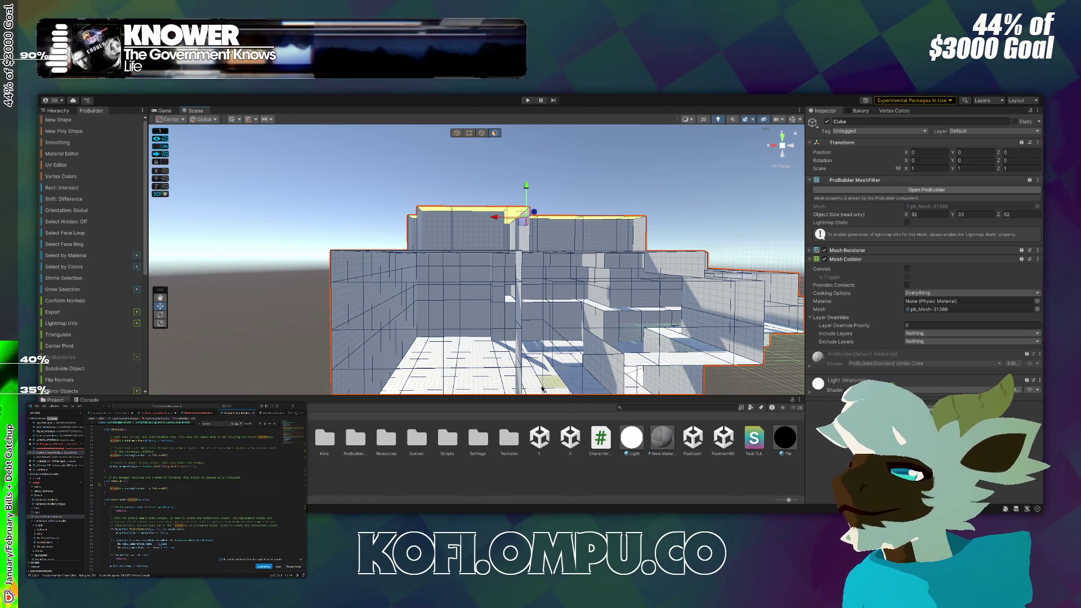
Duplicate the Tile material as Tile 1 and apply it to the whole building.
{"action": "left_click", "coordinate": [662, 444]}
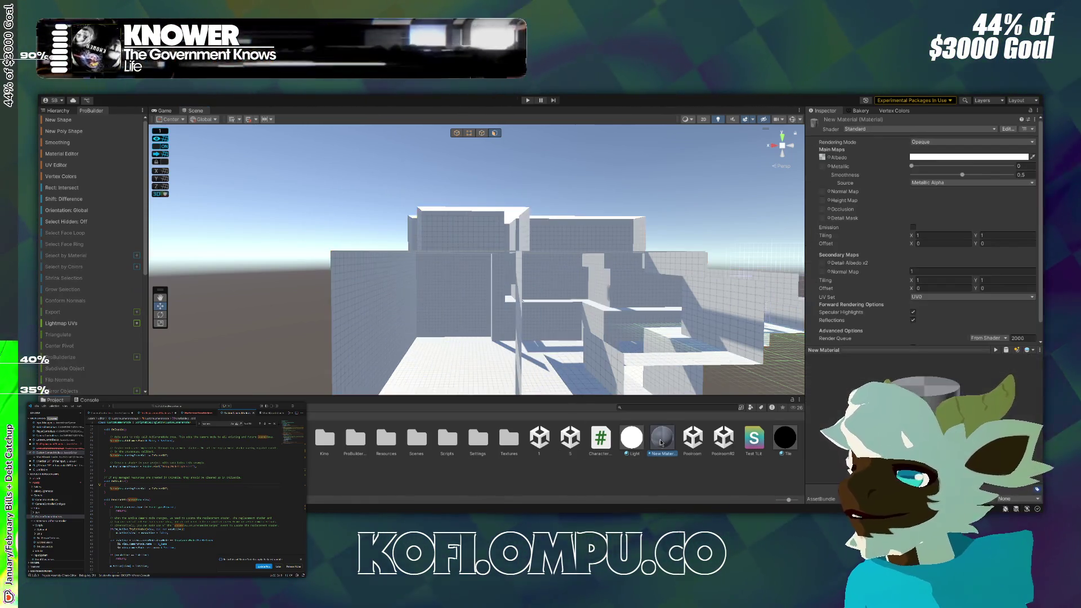
{"action": "left_click", "coordinate": [783, 448]}
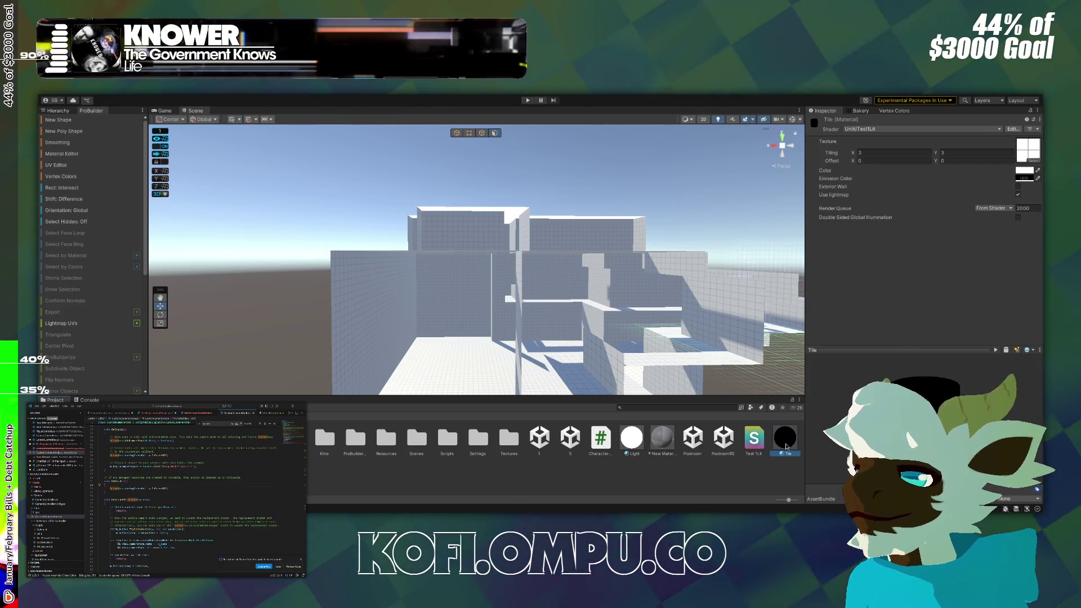
{"action": "key", "text": "ctrl+d"}
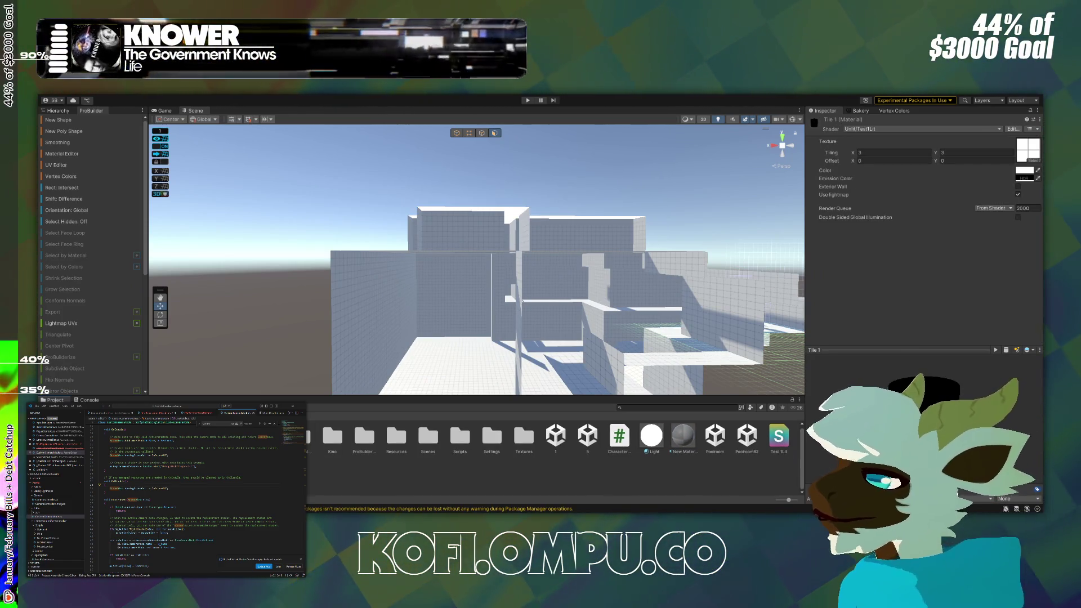
{"action": "mouse_move", "coordinate": [779, 445]}
{"action": "left_mouse_down"}
{"action": "mouse_move", "coordinate": [364, 297]}
{"action": "mouse_move", "coordinate": [415, 285]}
{"action": "mouse_move", "coordinate": [422, 304]}
{"action": "mouse_move", "coordinate": [476, 287]}
{"action": "mouse_move", "coordinate": [408, 286]}
{"action": "mouse_move", "coordinate": [437, 278]}
{"action": "mouse_move", "coordinate": [588, 297]}
{"action": "mouse_move", "coordinate": [618, 285]}
{"action": "mouse_move", "coordinate": [620, 294]}
{"action": "left_mouse_up"}
{"action": "scroll", "coordinate": [620, 293], "scroll_direction": "up", "scroll_amount": 2}
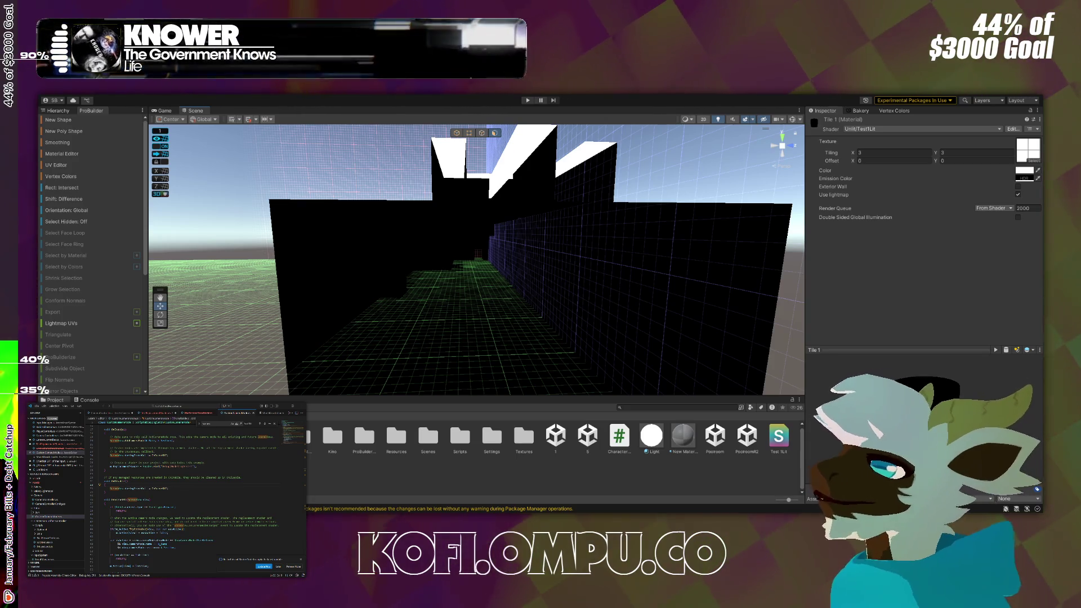
Select the Cube in the Hierarchy, tick Lightmap Static, and move the view into the corridor.
{"action": "left_click", "coordinate": [58, 110]}
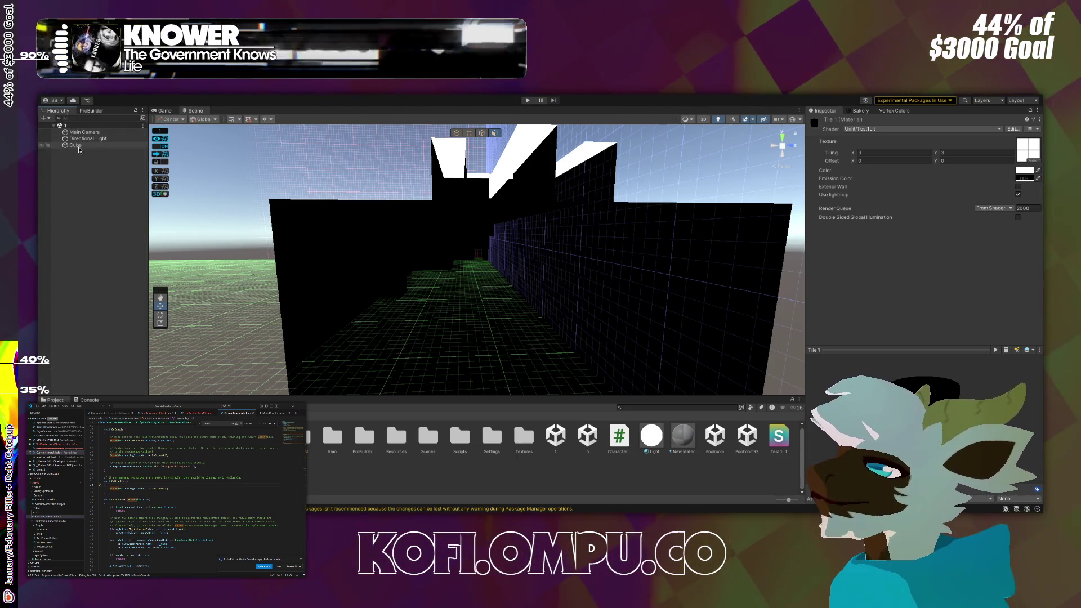
{"action": "left_click", "coordinate": [75, 145]}
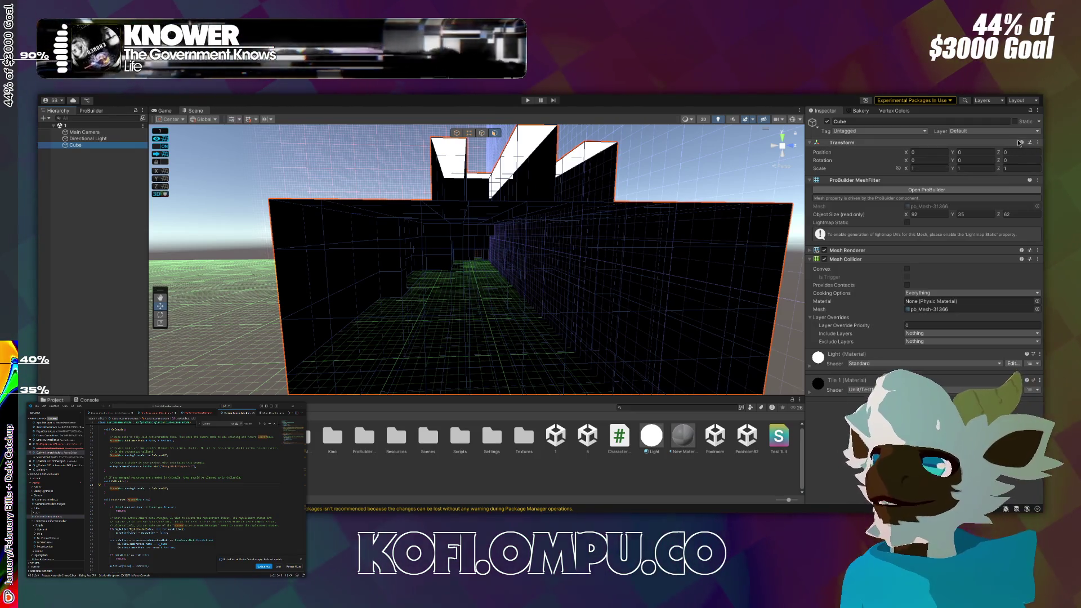
{"action": "left_click", "coordinate": [908, 222]}
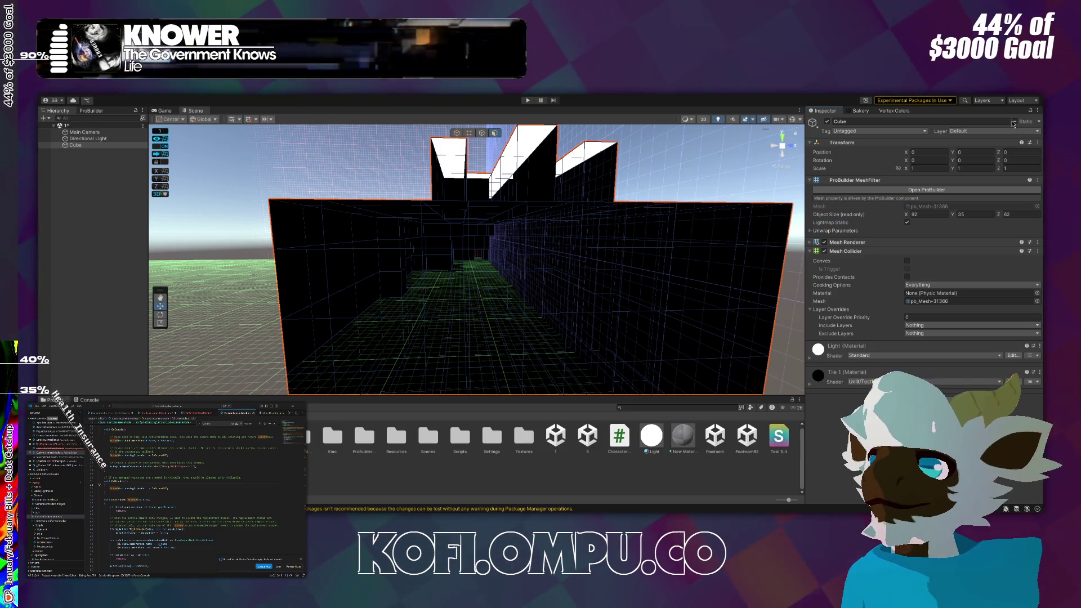
{"action": "left_click_drag", "start_coordinate": [593, 187], "coordinate": [201, 96]}
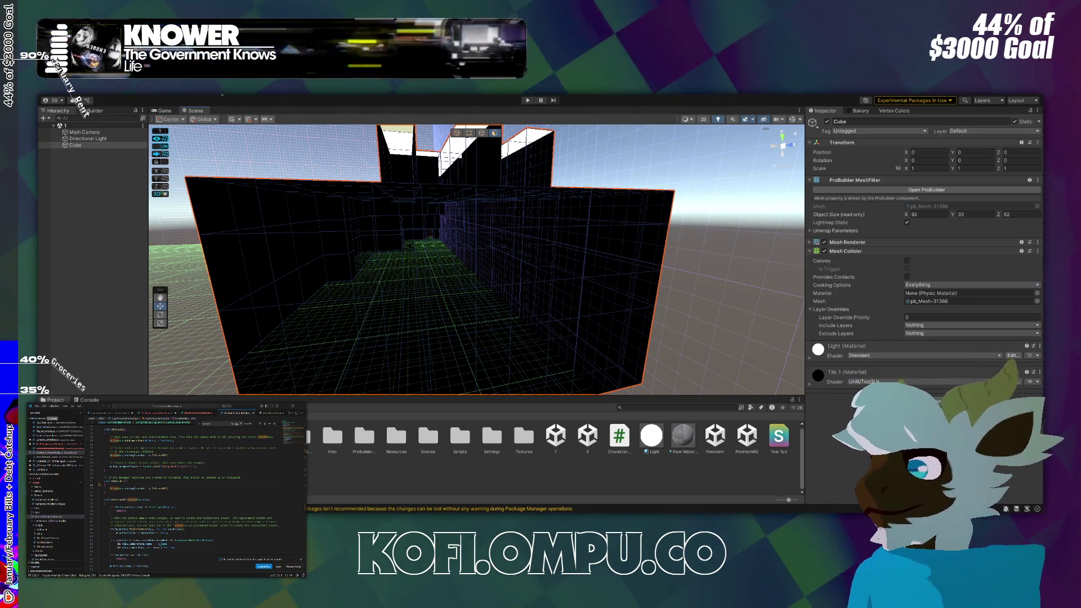
{"action": "mouse_move", "coordinate": [669, 384]}
{"action": "left_mouse_down"}
{"action": "mouse_move", "coordinate": [710, 304]}
{"action": "mouse_move", "coordinate": [690, 333]}
{"action": "mouse_move", "coordinate": [622, 319]}
{"action": "left_mouse_up"}
{"action": "scroll", "coordinate": [623, 320], "scroll_direction": "up", "scroll_amount": 8}
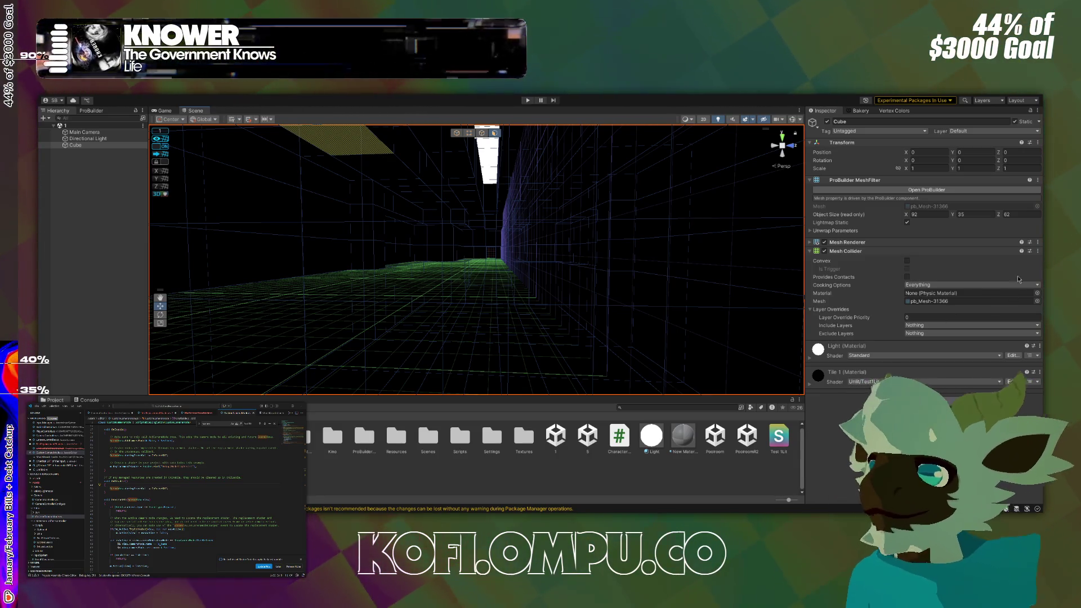
Start a Bakery Render to bake the scene's lightmaps.
{"action": "left_click", "coordinate": [858, 111]}
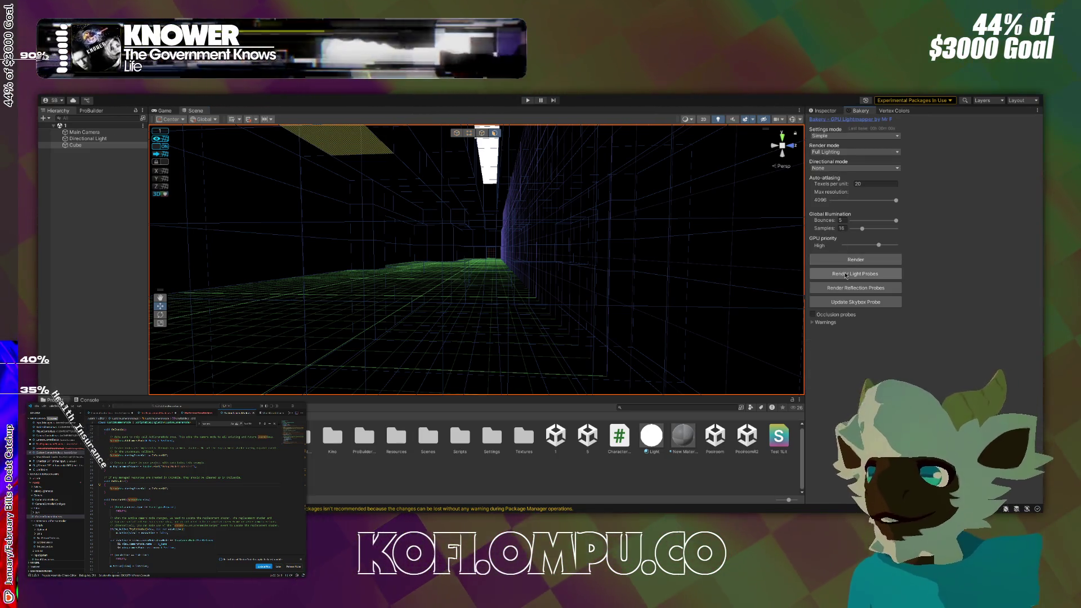
{"action": "left_click", "coordinate": [846, 270]}
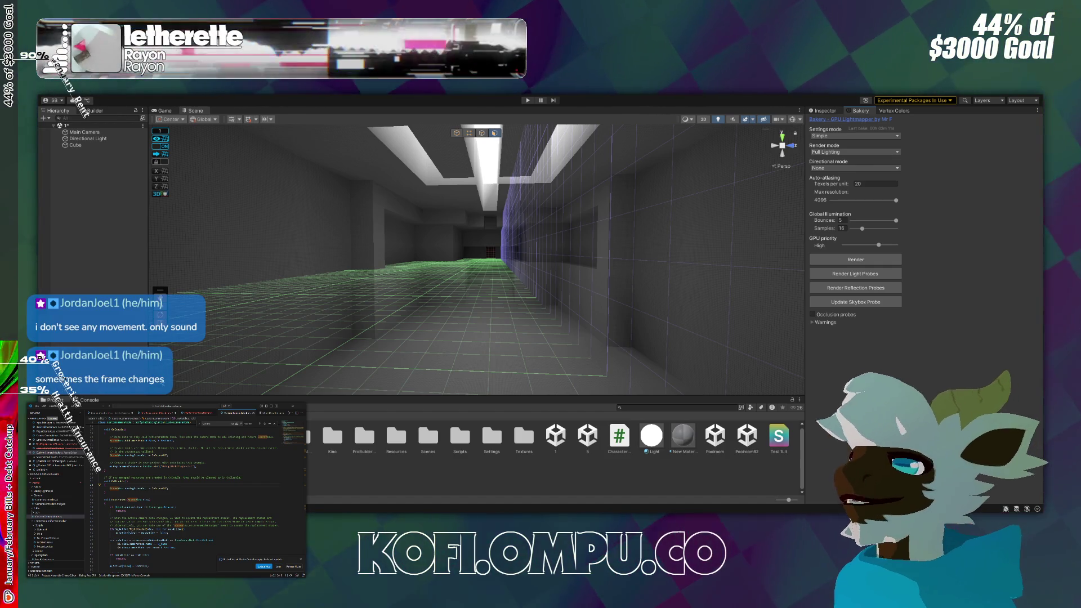
Fly through the baked corridor to inspect the skylight lighting, then create a new Untitled scene.
{"action": "key", "text": "w"}
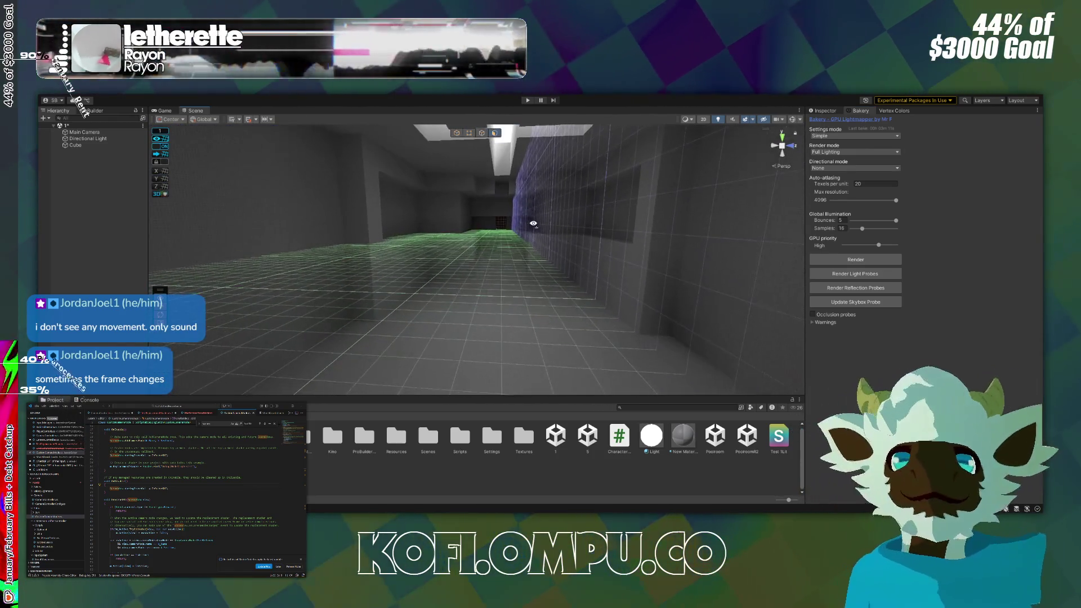
{"action": "key", "text": "w"}
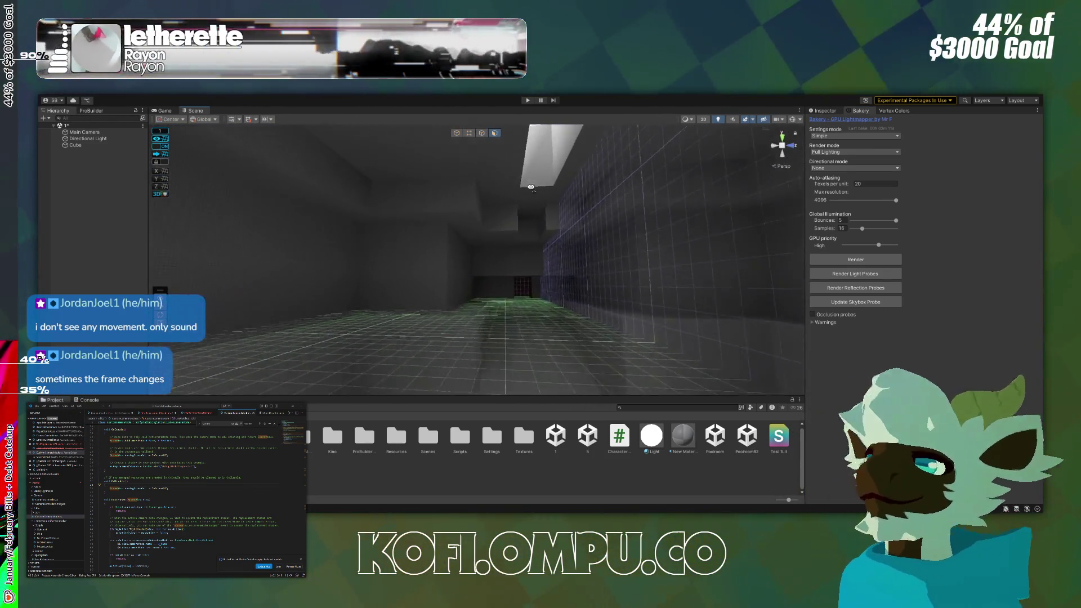
{"action": "key", "text": "w"}
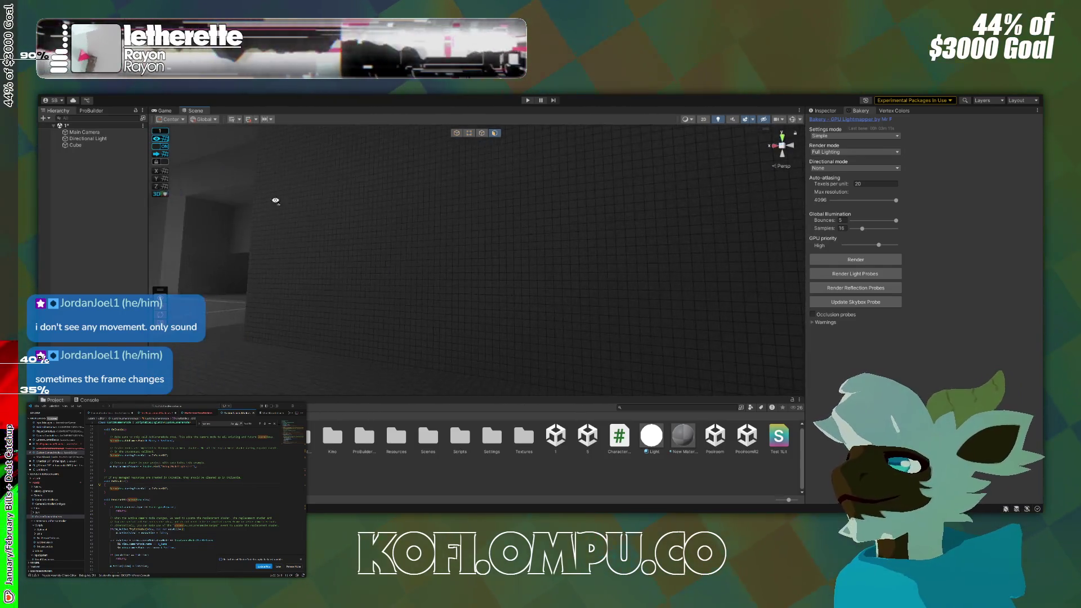
{"action": "key", "text": "w"}
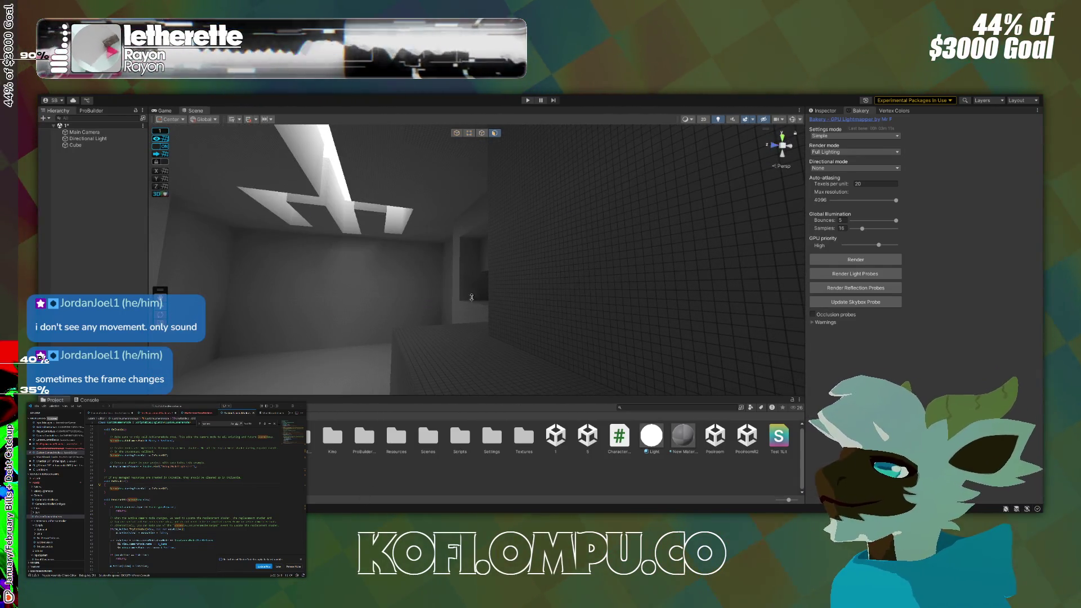
{"action": "key", "text": "w"}
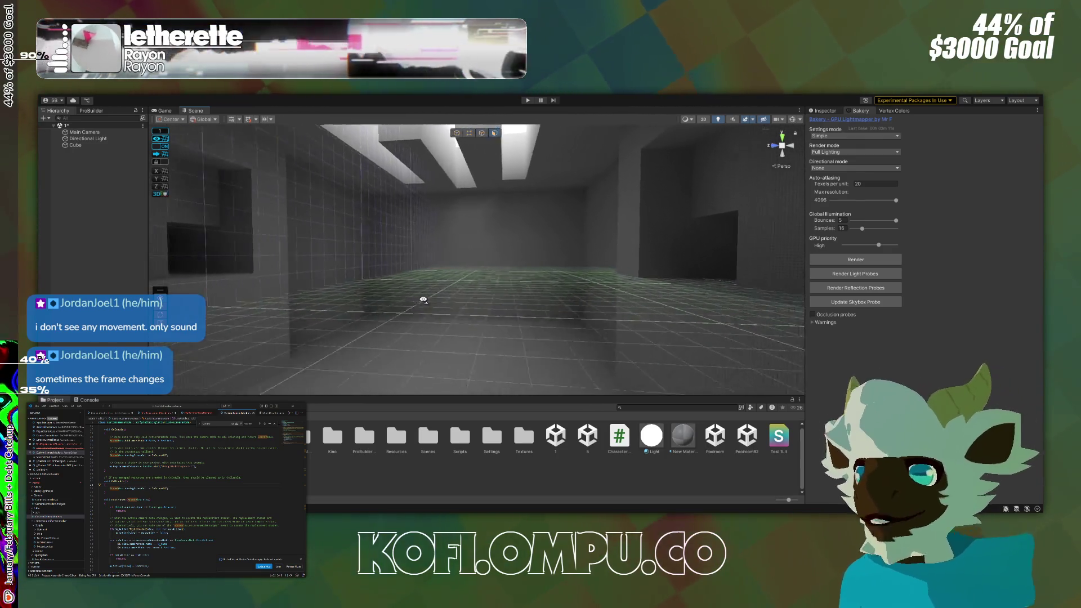
{"action": "key", "text": "w"}
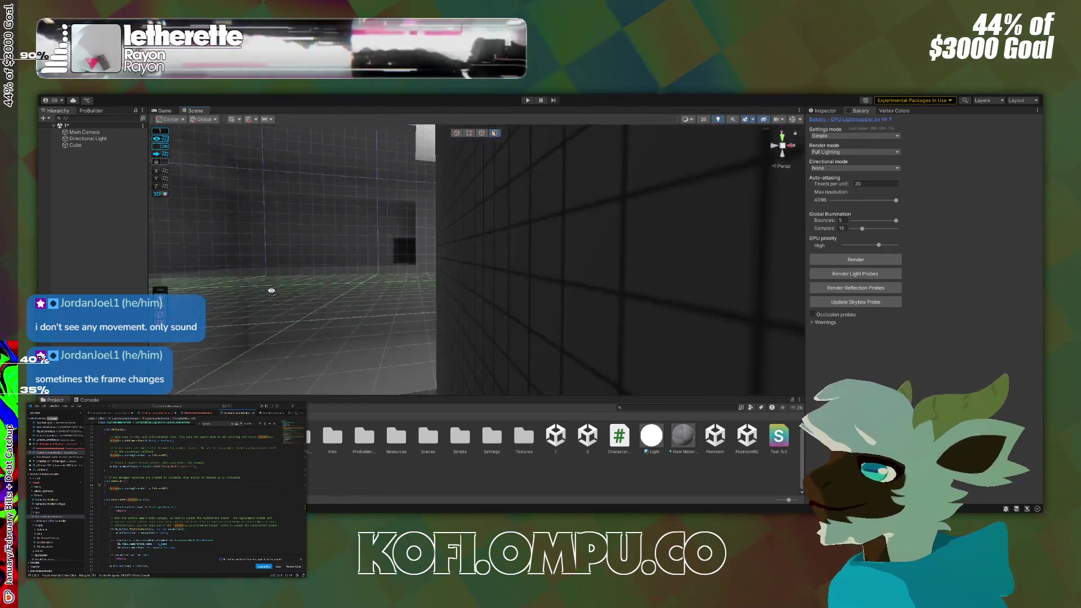
{"action": "key", "text": "w"}
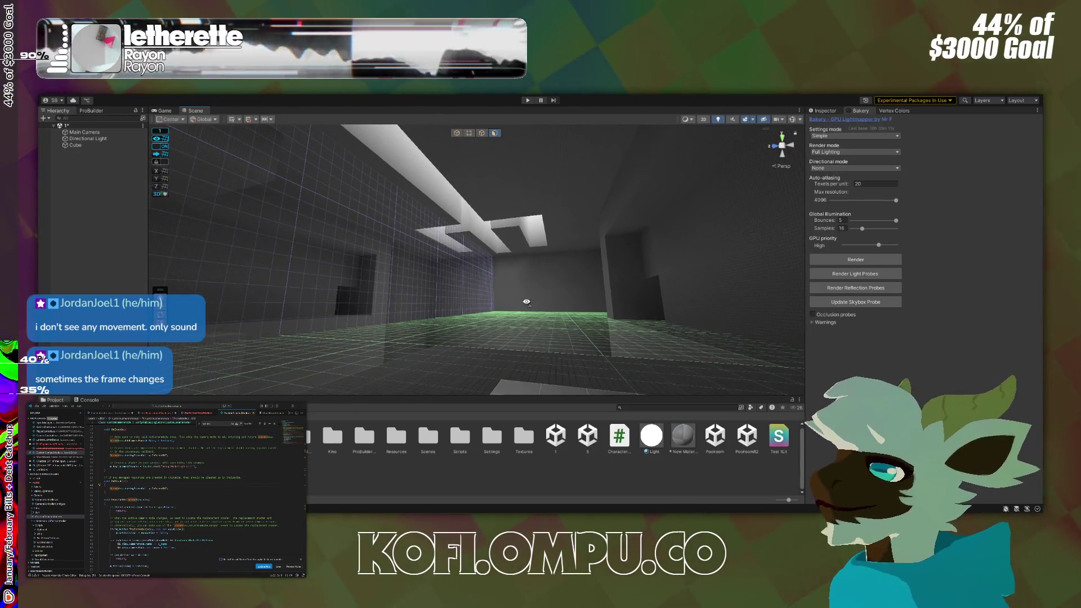
{"action": "key", "text": "w"}
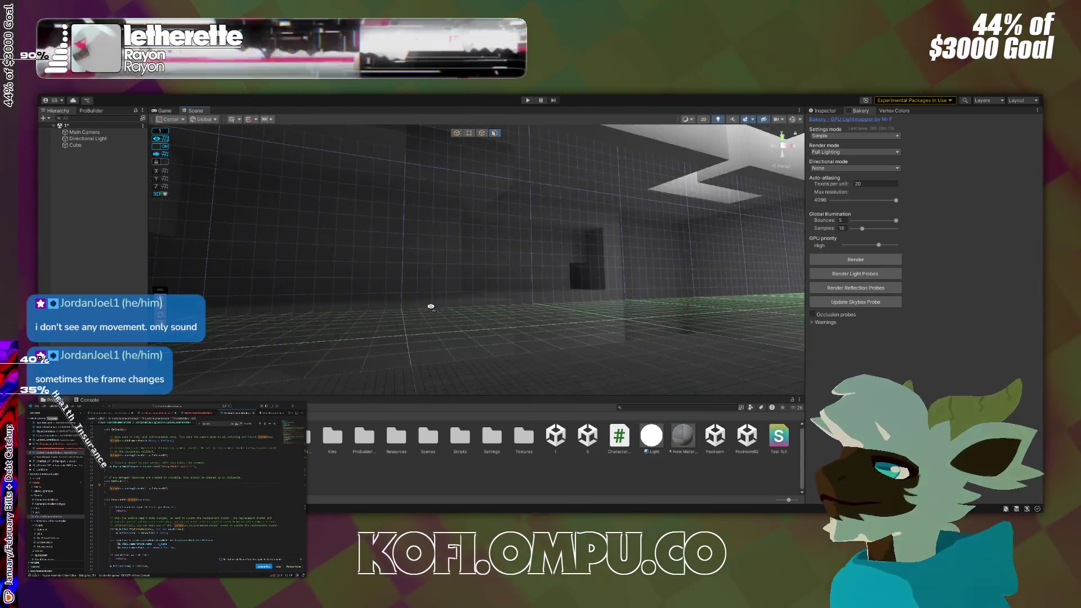
{"action": "key", "text": "w"}
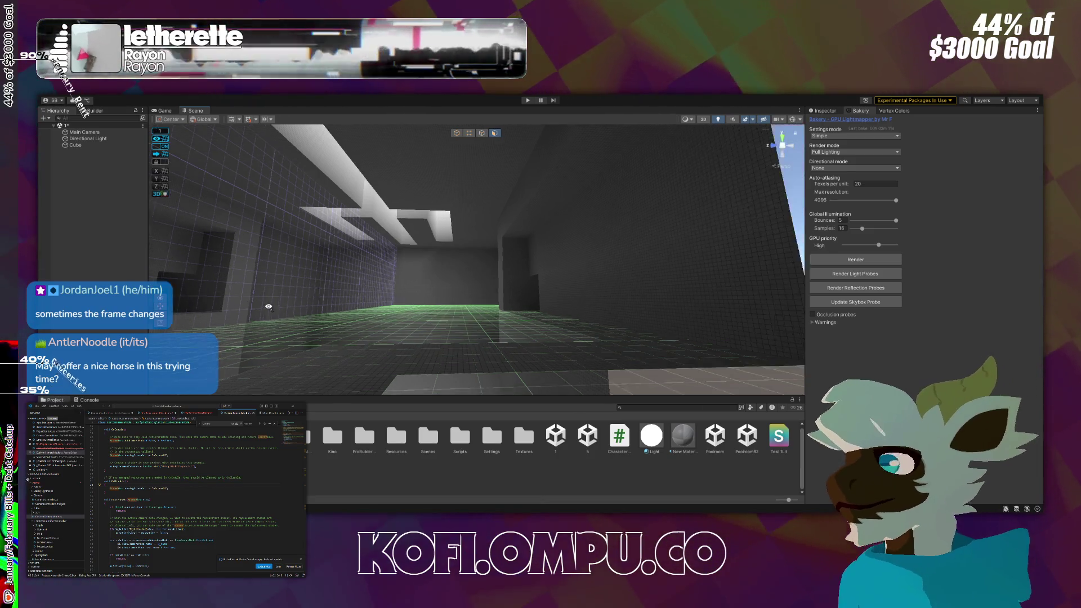
{"action": "key", "text": "ctrl+n"}
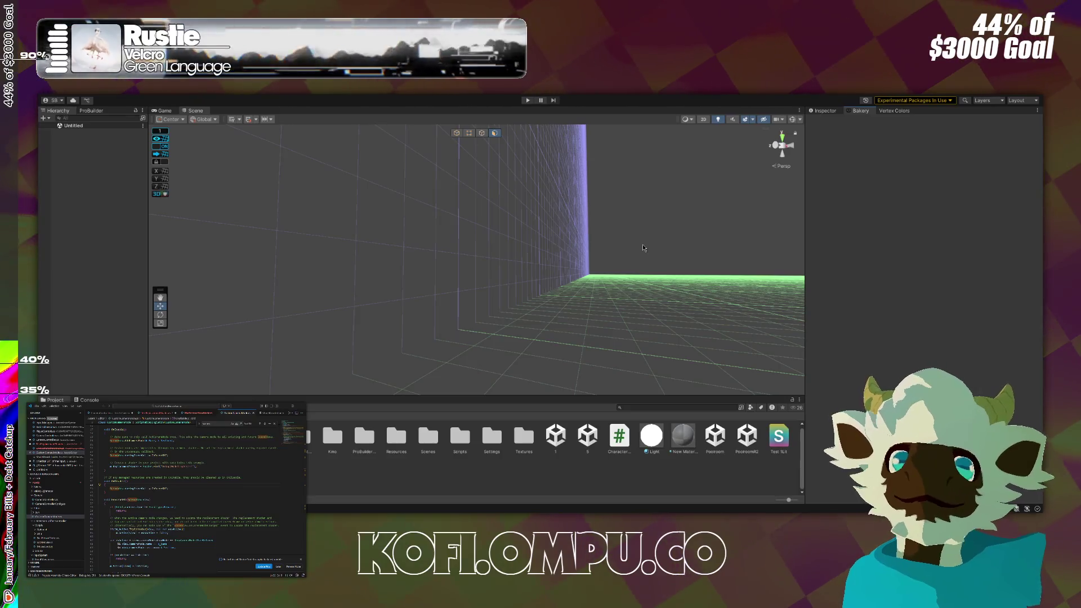
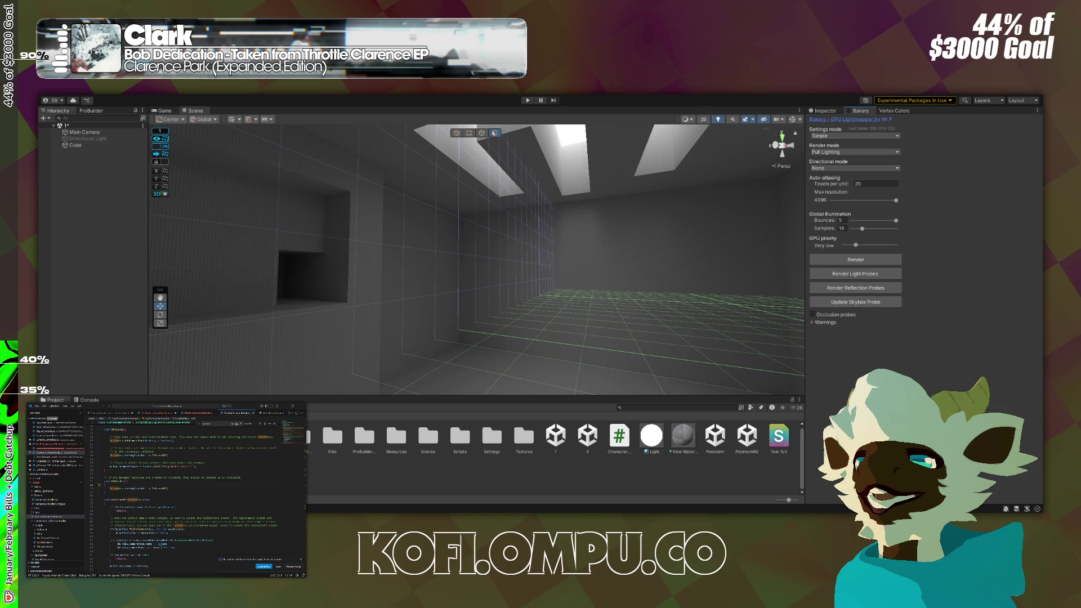
Raise Bakery's GPU priority from Very low to High and switch Bakery to Advanced settings.
{"action": "mouse_move", "coordinate": [557, 191]}
{"action": "left_mouse_down"}
{"action": "mouse_move", "coordinate": [217, 187]}
{"action": "mouse_move", "coordinate": [570, 192]}
{"action": "mouse_move", "coordinate": [394, 202]}
{"action": "mouse_move", "coordinate": [495, 195]}
{"action": "left_mouse_up"}
{"action": "left_click_drag", "start_coordinate": [855, 245], "coordinate": [874, 245]}
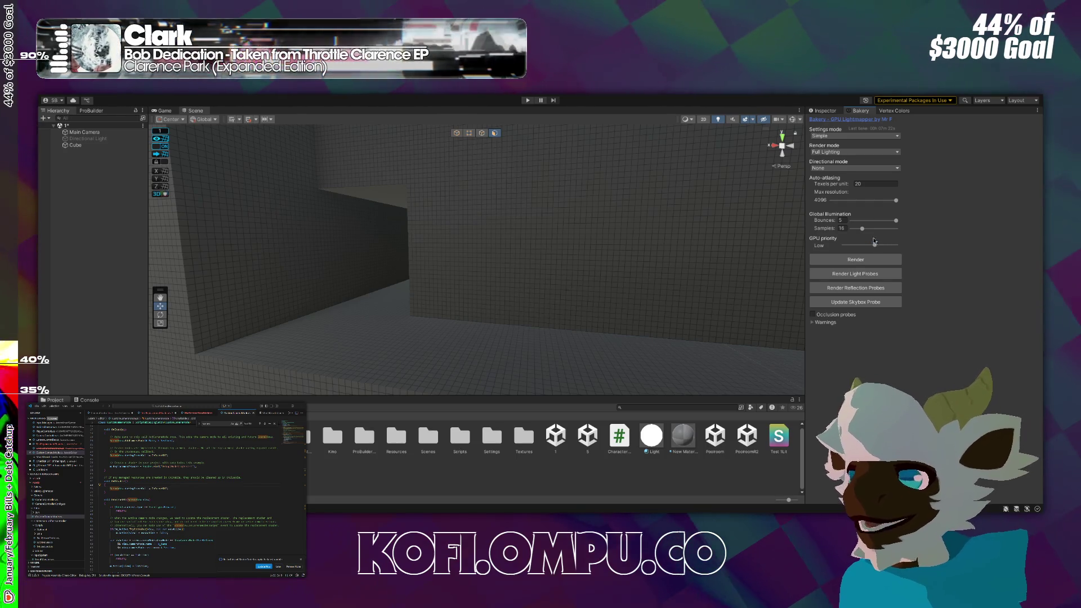
{"action": "left_click_drag", "start_coordinate": [875, 245], "coordinate": [885, 245]}
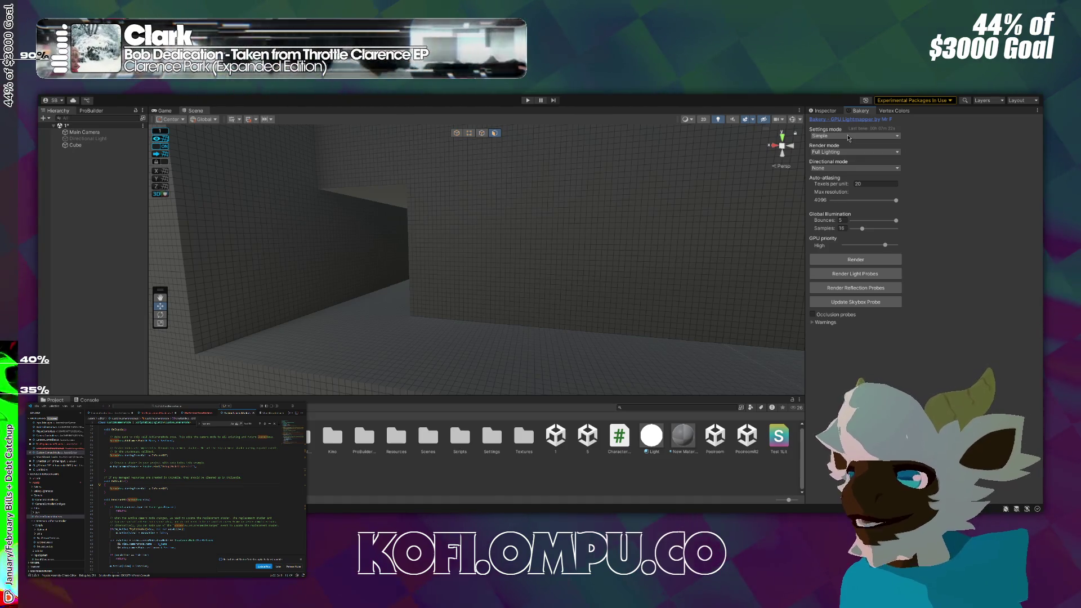
{"action": "left_click", "coordinate": [851, 135]}
{"action": "left_click", "coordinate": [849, 146]}
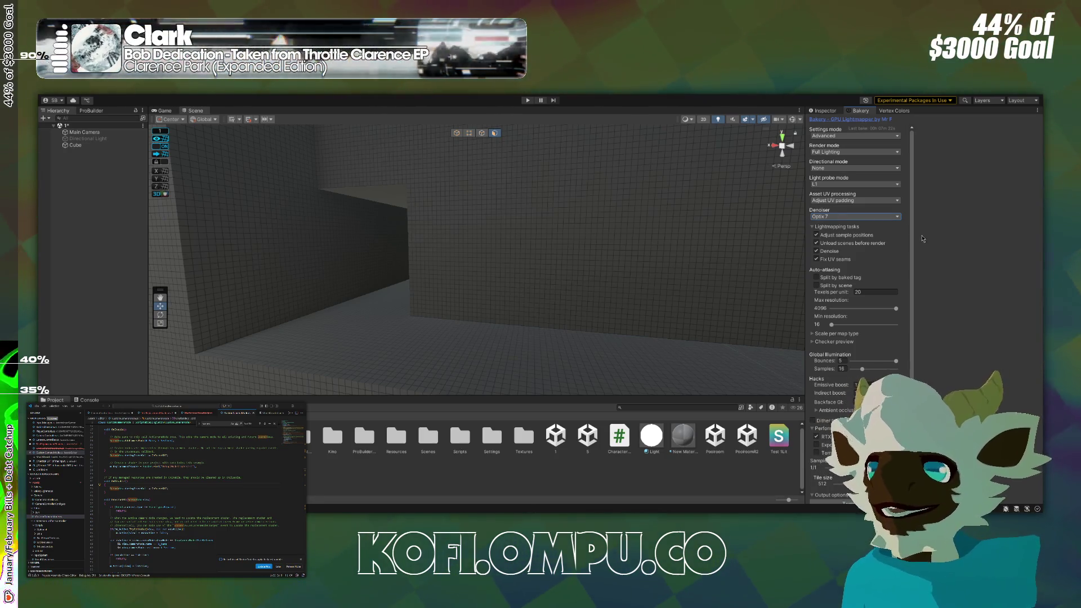
In Bakery's Advanced settings, drop Max resolution from 4096 to 1024.
{"action": "scroll", "coordinate": [913, 239], "scroll_direction": "down", "scroll_amount": 3}
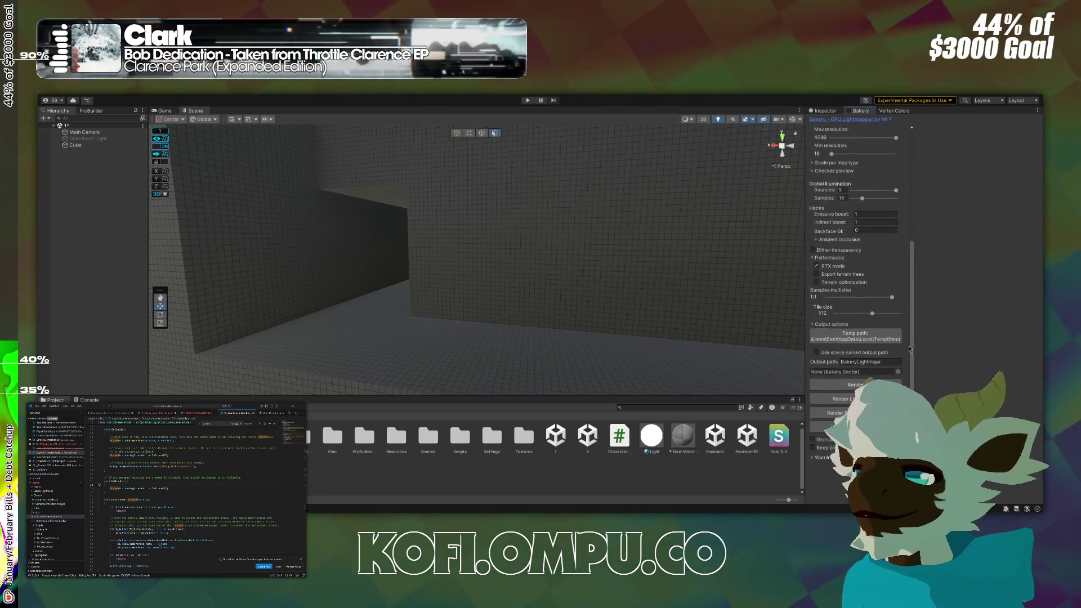
{"action": "scroll", "coordinate": [915, 259], "scroll_direction": "up", "scroll_amount": 3}
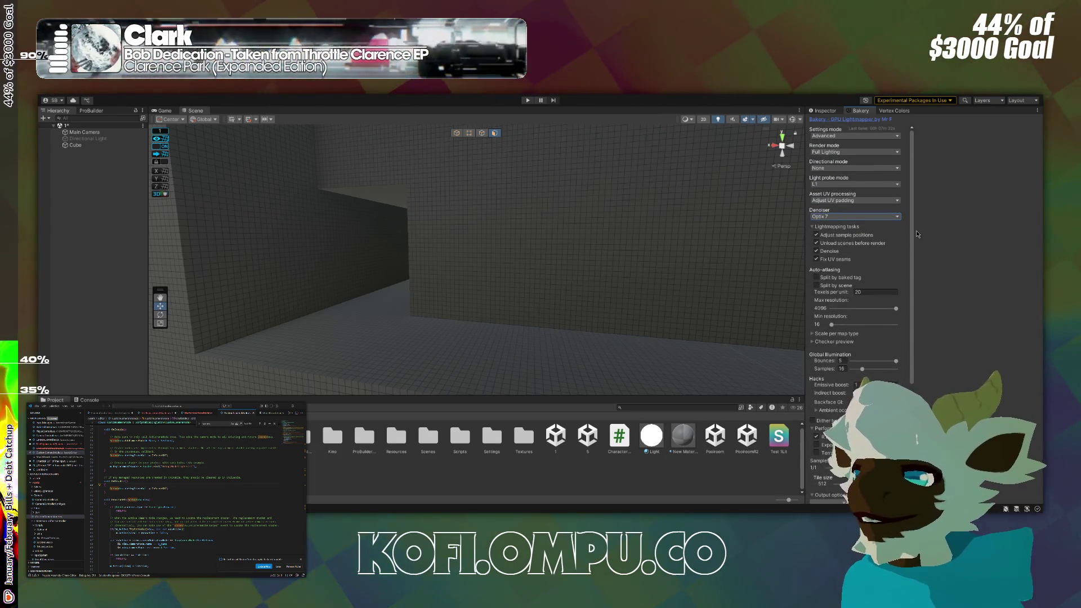
{"action": "mouse_move", "coordinate": [649, 341]}
{"action": "left_mouse_down"}
{"action": "mouse_move", "coordinate": [696, 345]}
{"action": "mouse_move", "coordinate": [675, 345]}
{"action": "left_mouse_up"}
{"action": "left_click", "coordinate": [865, 309]}
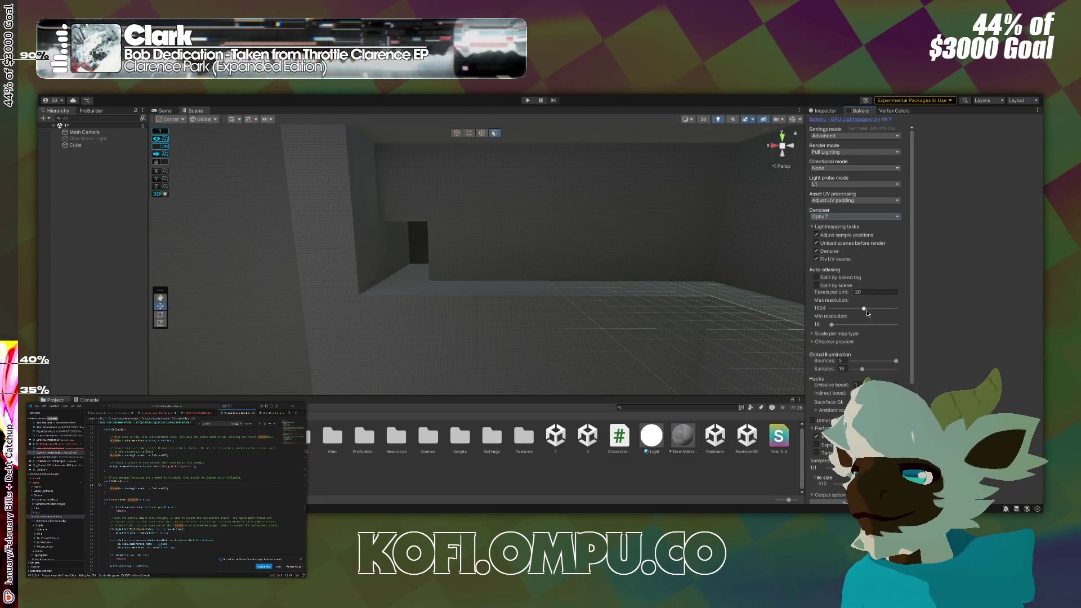
{"action": "scroll", "coordinate": [908, 295], "scroll_direction": "down", "scroll_amount": 4}
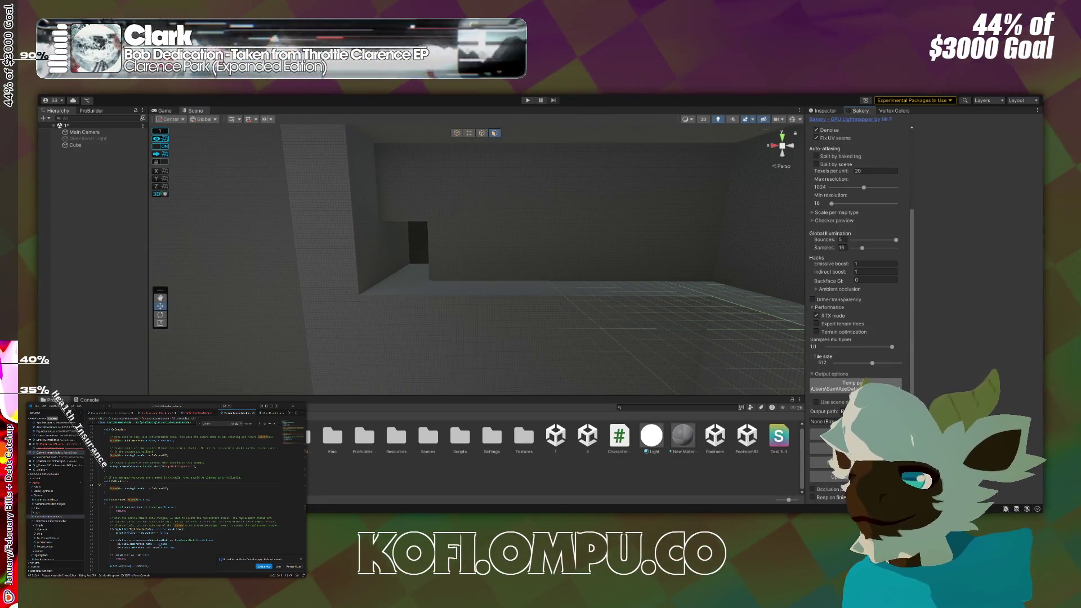
{"action": "scroll", "coordinate": [856, 282], "scroll_direction": "down", "scroll_amount": 1}
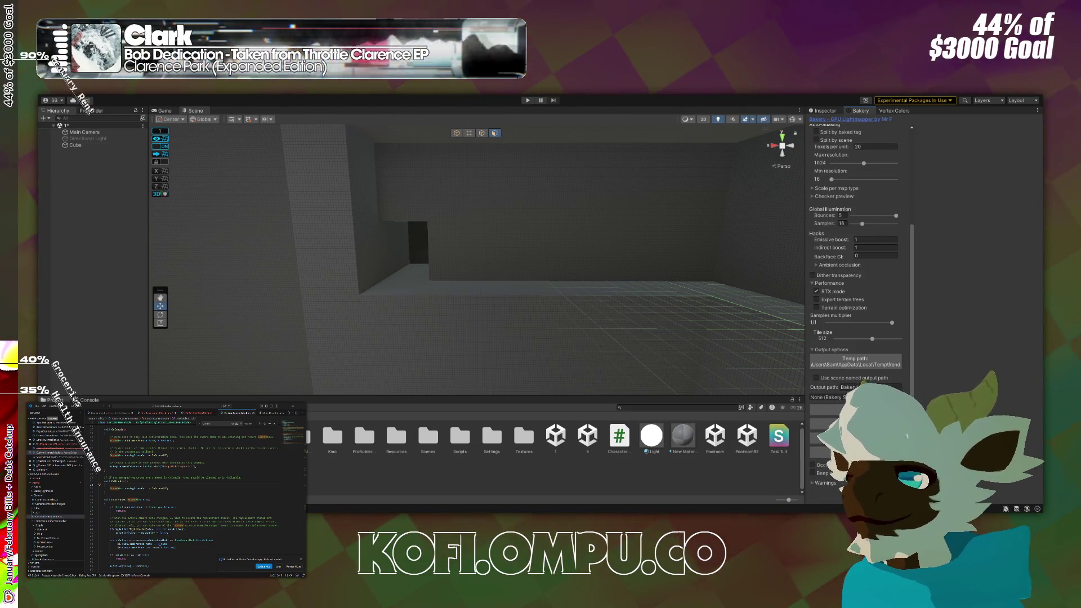
{"action": "left_click_drag", "start_coordinate": [816, 355], "coordinate": [783, 353]}
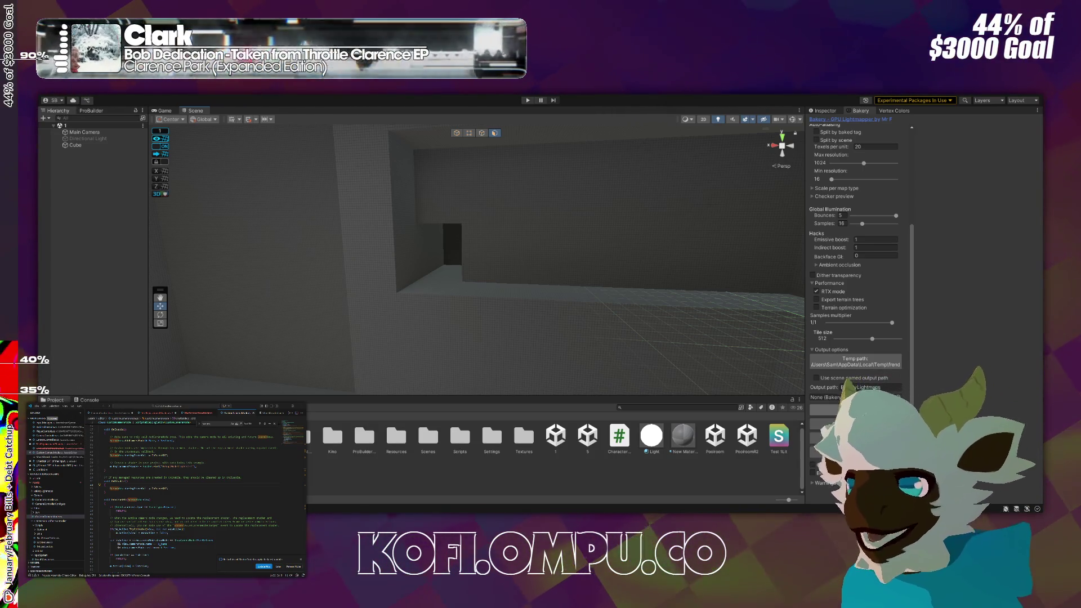
{"action": "scroll", "coordinate": [839, 198], "scroll_direction": "up", "scroll_amount": 5}
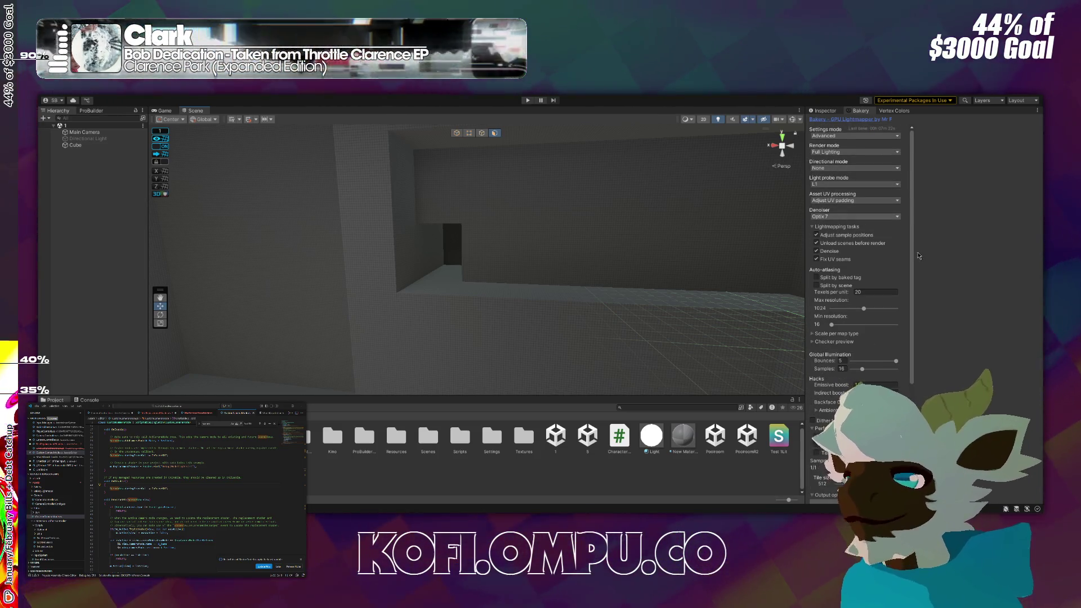
{"action": "left_click_drag", "start_coordinate": [912, 251], "coordinate": [912, 261]}
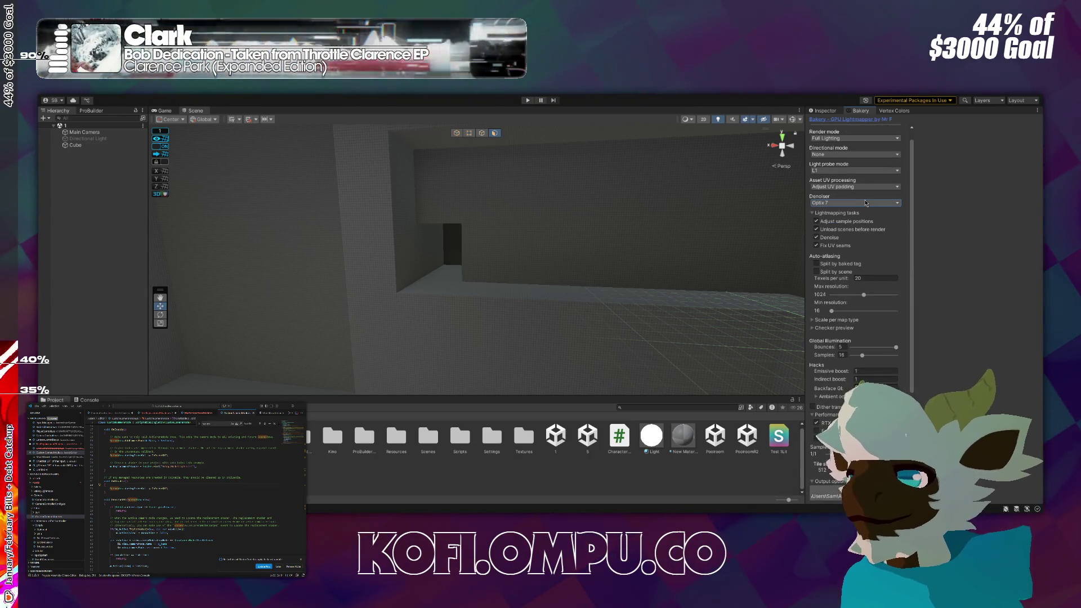
{"action": "scroll", "coordinate": [920, 230], "scroll_direction": "down", "scroll_amount": 5}
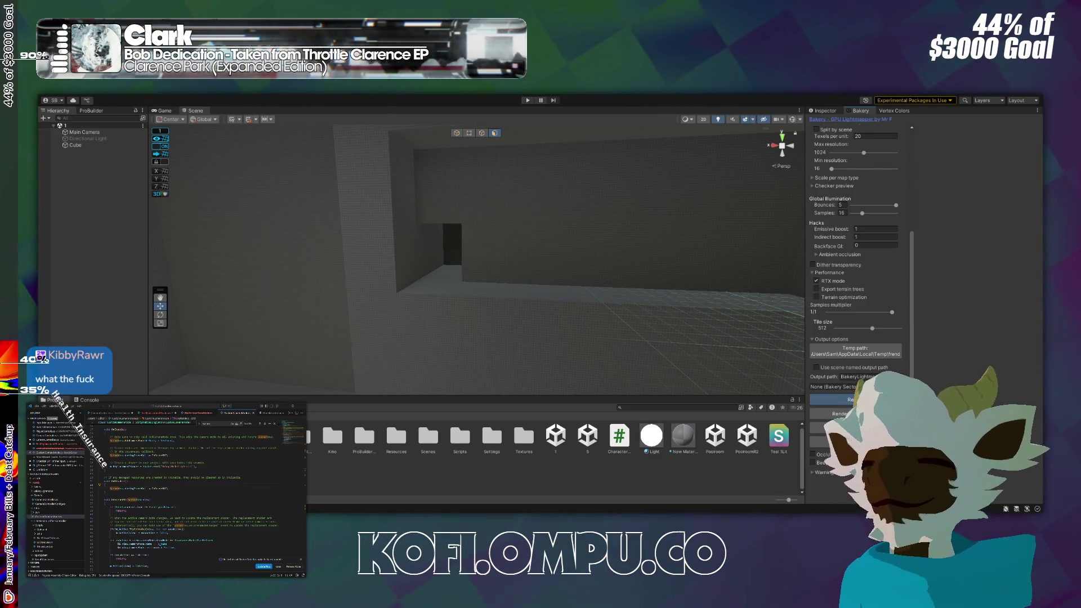
{"action": "mouse_move", "coordinate": [797, 243]}
{"action": "left_mouse_down"}
{"action": "mouse_move", "coordinate": [659, 239]}
{"action": "mouse_move", "coordinate": [607, 216]}
{"action": "mouse_move", "coordinate": [586, 257]}
{"action": "mouse_move", "coordinate": [793, 236]}
{"action": "mouse_move", "coordinate": [921, 242]}
{"action": "left_mouse_up"}
{"action": "left_click_drag", "start_coordinate": [997, 251], "coordinate": [1079, 254]}
{"action": "left_click", "coordinate": [492, 265]}
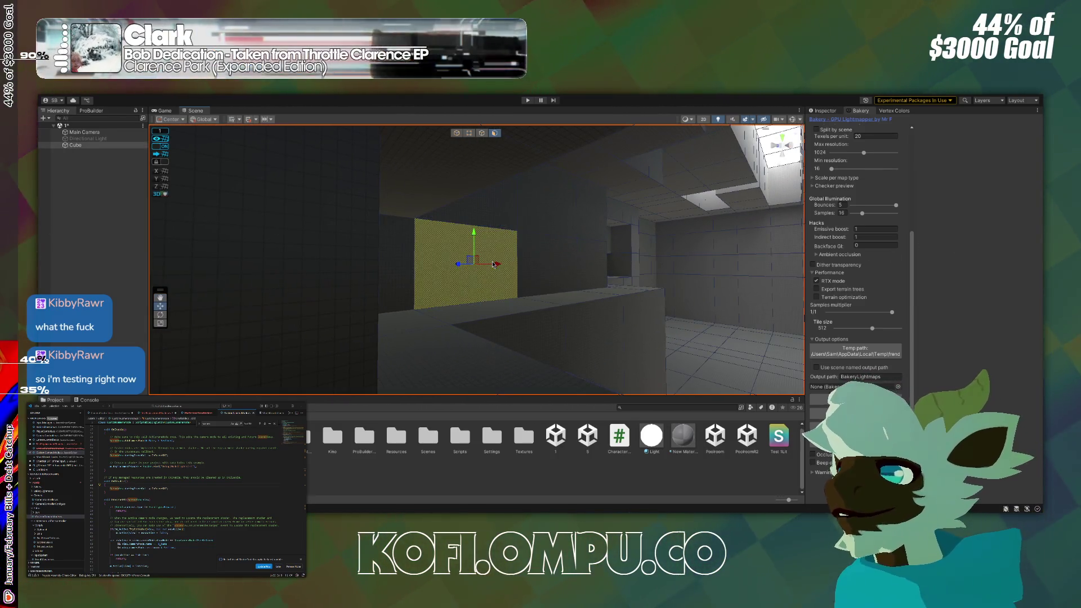
{"action": "left_click", "coordinate": [813, 112]}
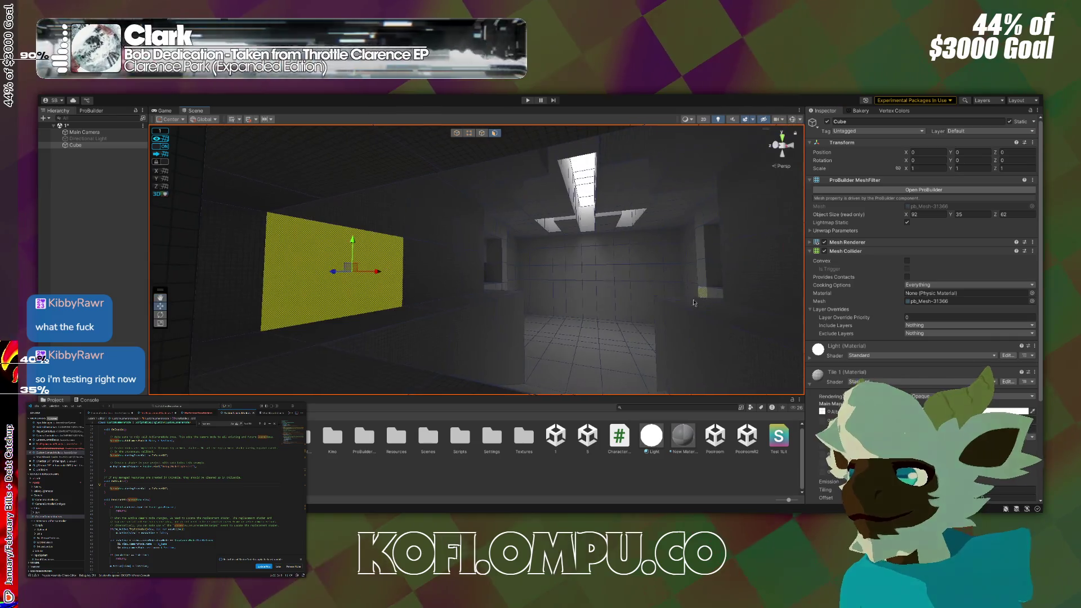
{"action": "left_click", "coordinate": [431, 288]}
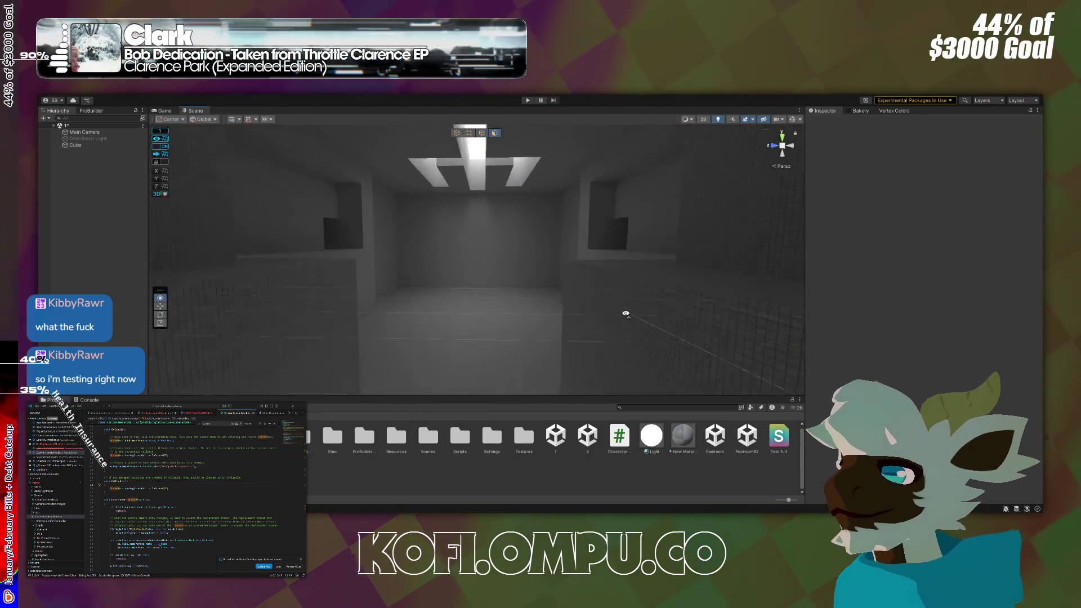
{"action": "mouse_move", "coordinate": [431, 288]}
{"action": "left_mouse_down"}
{"action": "mouse_move", "coordinate": [584, 374]}
{"action": "mouse_move", "coordinate": [369, 321]}
{"action": "mouse_move", "coordinate": [274, 326]}
{"action": "left_mouse_up"}
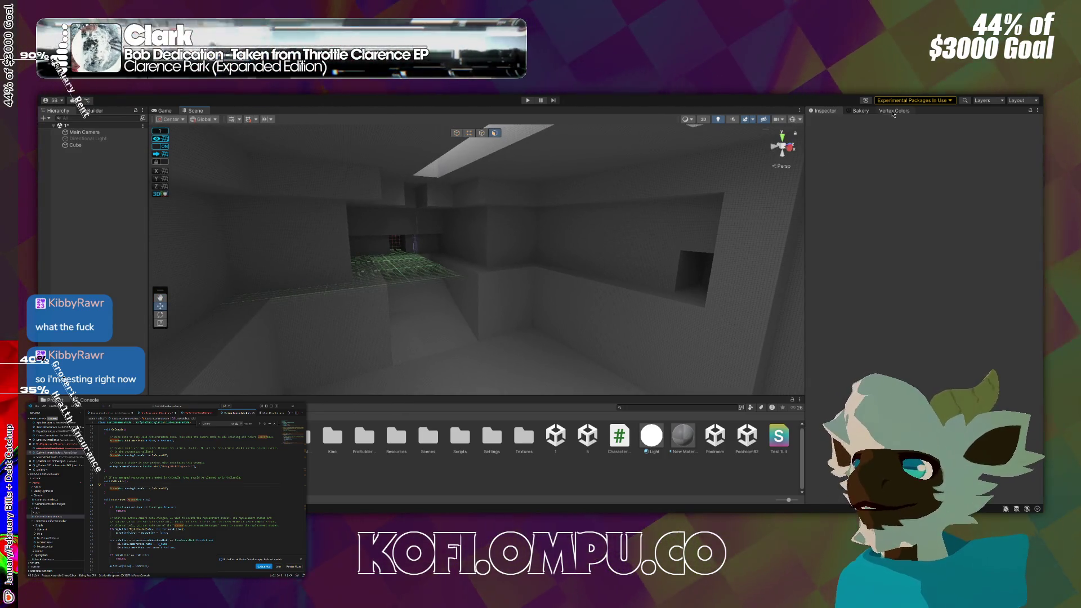
{"action": "left_click", "coordinate": [871, 111]}
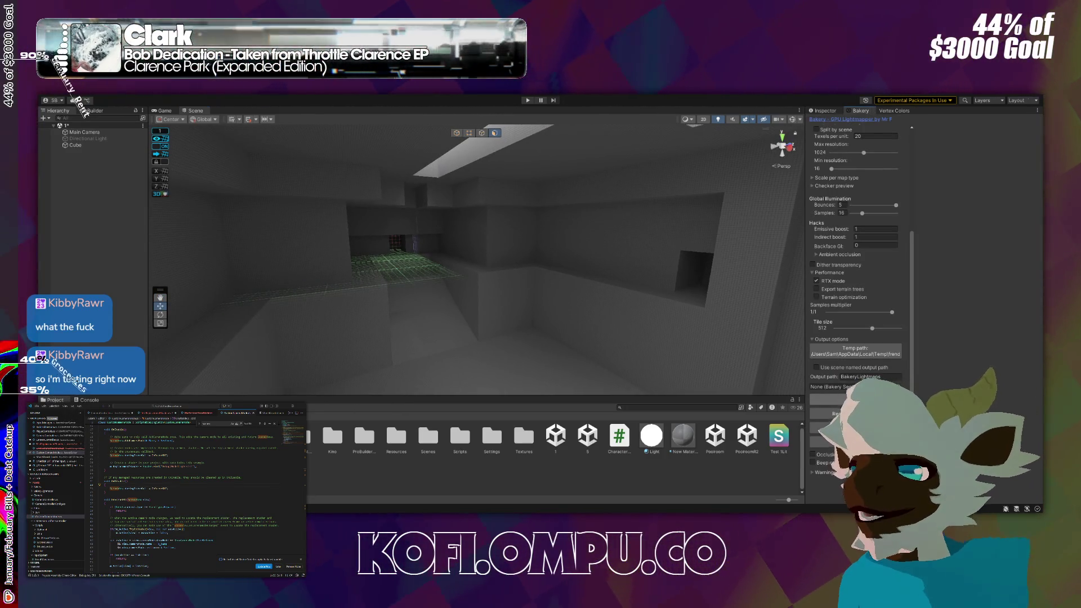
{"action": "scroll", "coordinate": [844, 390], "scroll_direction": "up", "scroll_amount": 3}
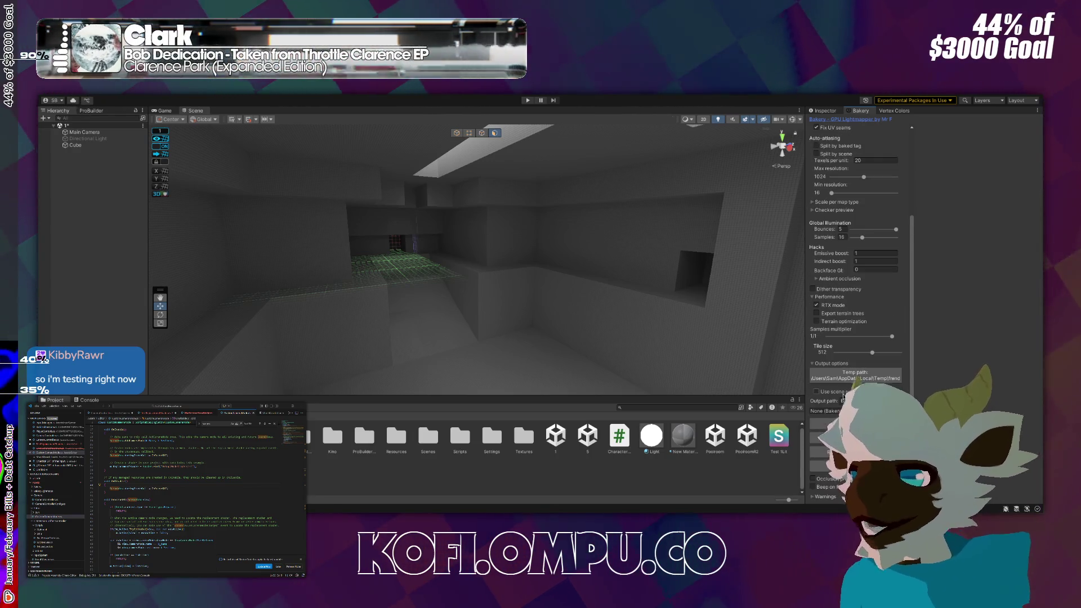
{"action": "scroll", "coordinate": [861, 329], "scroll_direction": "up", "scroll_amount": 3}
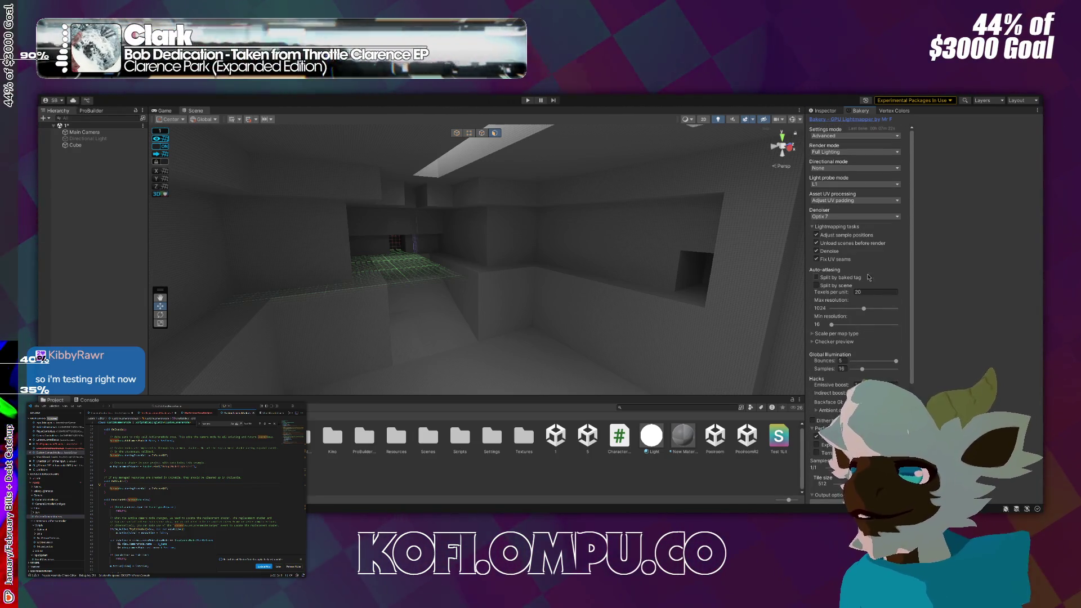
{"action": "scroll", "coordinate": [876, 218], "scroll_direction": "down", "scroll_amount": 6}
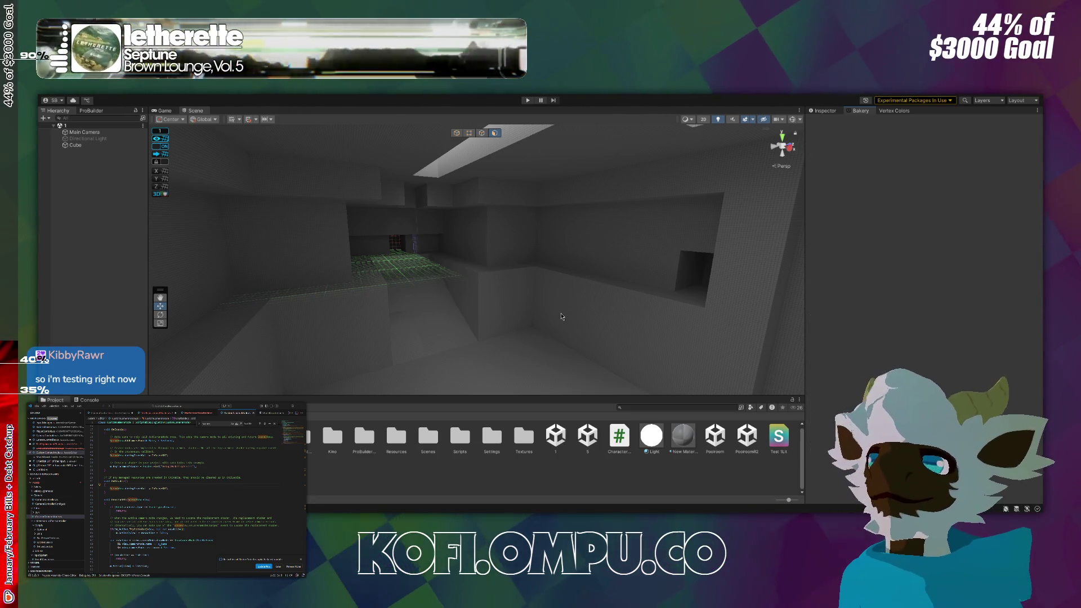
{"action": "key", "text": "ctrl+n"}
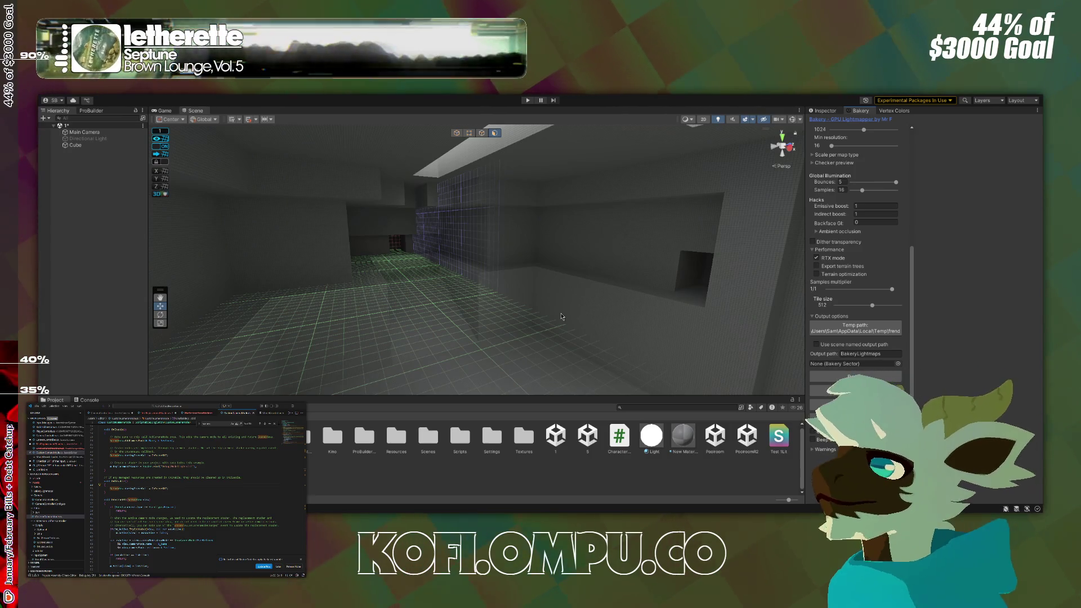
{"action": "mouse_move", "coordinate": [573, 323]}
{"action": "left_mouse_down"}
{"action": "mouse_move", "coordinate": [439, 287]}
{"action": "mouse_move", "coordinate": [98, 282]}
{"action": "mouse_move", "coordinate": [122, 295]}
{"action": "mouse_move", "coordinate": [314, 285]}
{"action": "left_mouse_up"}
{"action": "mouse_move", "coordinate": [458, 313]}
{"action": "left_mouse_down"}
{"action": "mouse_move", "coordinate": [541, 316]}
{"action": "mouse_move", "coordinate": [579, 357]}
{"action": "mouse_move", "coordinate": [613, 311]}
{"action": "mouse_move", "coordinate": [550, 333]}
{"action": "mouse_move", "coordinate": [596, 318]}
{"action": "left_mouse_up"}
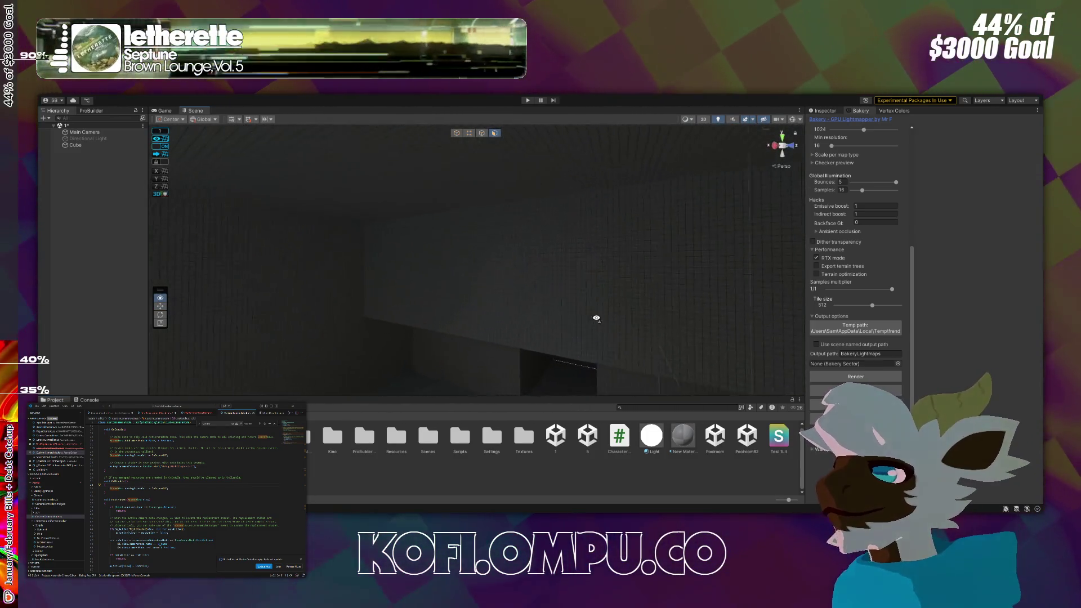
{"action": "mouse_move", "coordinate": [666, 321]}
{"action": "left_mouse_down"}
{"action": "mouse_move", "coordinate": [685, 306]}
{"action": "mouse_move", "coordinate": [669, 311]}
{"action": "mouse_move", "coordinate": [675, 278]}
{"action": "mouse_move", "coordinate": [673, 343]}
{"action": "mouse_move", "coordinate": [415, 298]}
{"action": "left_mouse_up"}
{"action": "left_click_drag", "start_coordinate": [334, 308], "coordinate": [207, 305]}
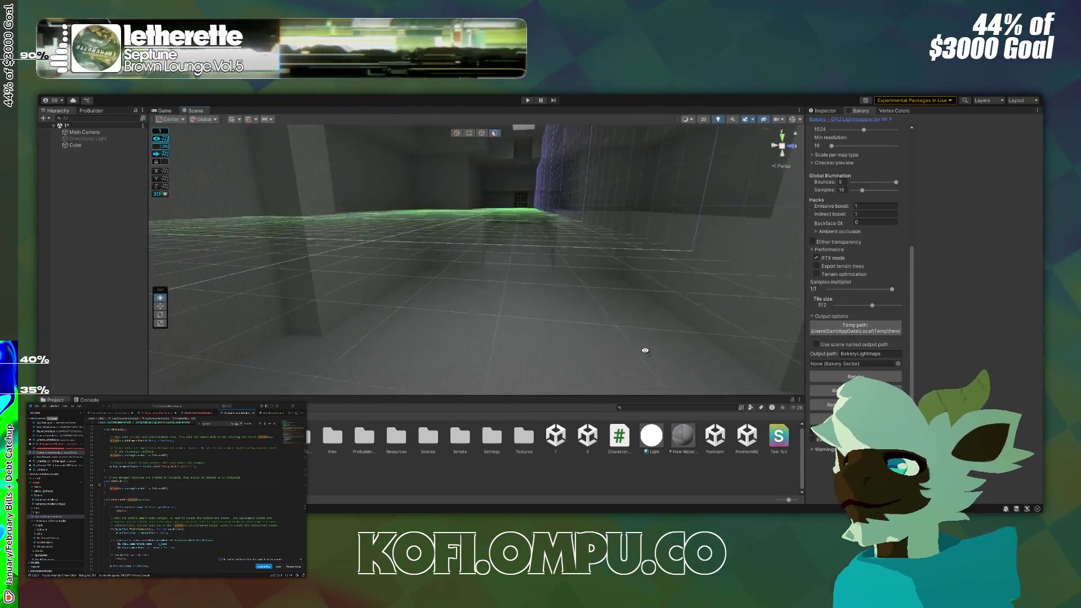
{"action": "left_click_drag", "start_coordinate": [645, 350], "coordinate": [685, 393]}
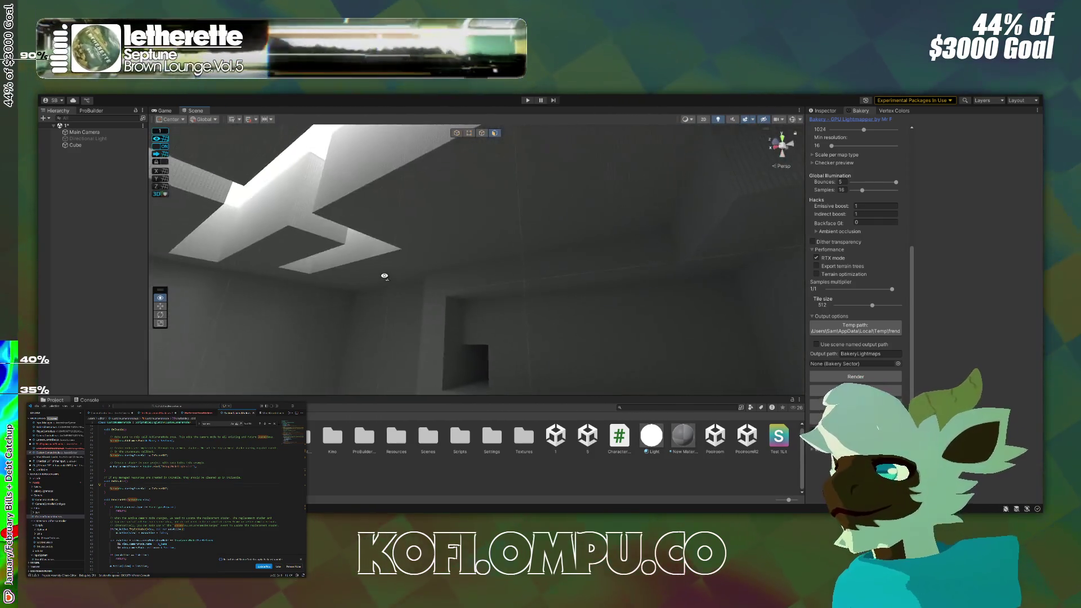
{"action": "mouse_move", "coordinate": [385, 323]}
{"action": "left_mouse_down"}
{"action": "mouse_move", "coordinate": [574, 302]}
{"action": "mouse_move", "coordinate": [690, 309]}
{"action": "mouse_move", "coordinate": [834, 284]}
{"action": "mouse_move", "coordinate": [619, 338]}
{"action": "mouse_move", "coordinate": [911, 392]}
{"action": "mouse_move", "coordinate": [901, 250]}
{"action": "left_mouse_up"}
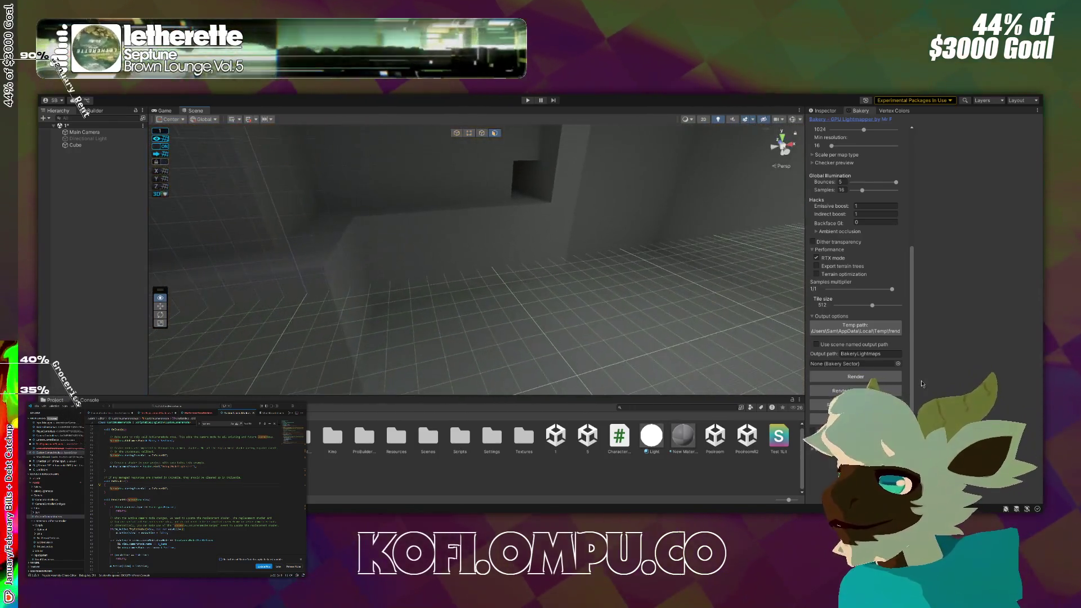
{"action": "left_click", "coordinate": [892, 305]}
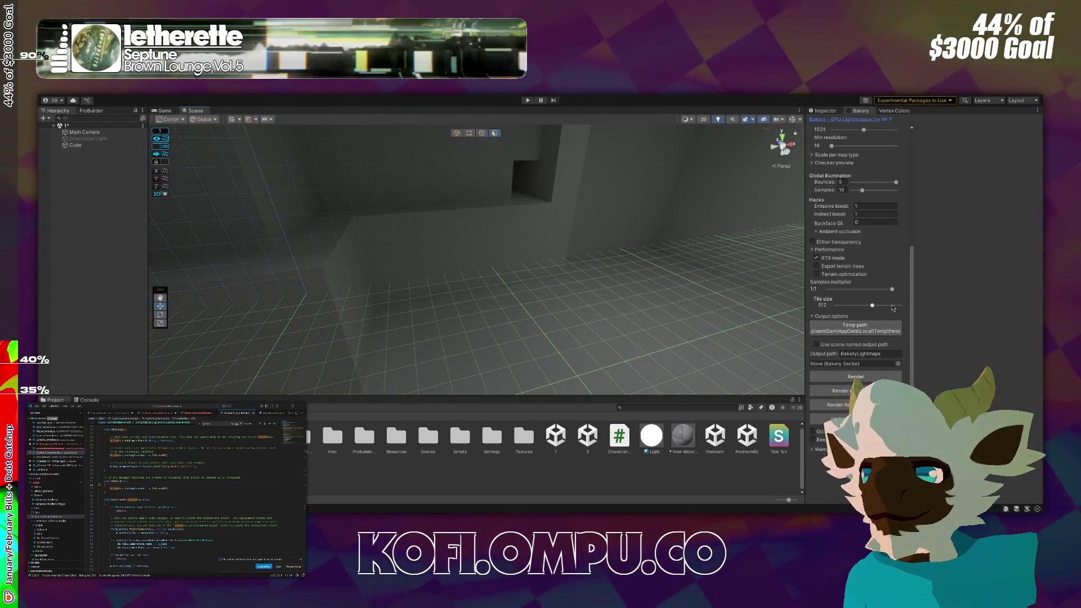
Try Bakery tile sizes of 4096 and 1024, then revert max resolution to 4096.
{"action": "left_click_drag", "start_coordinate": [892, 306], "coordinate": [913, 307]}
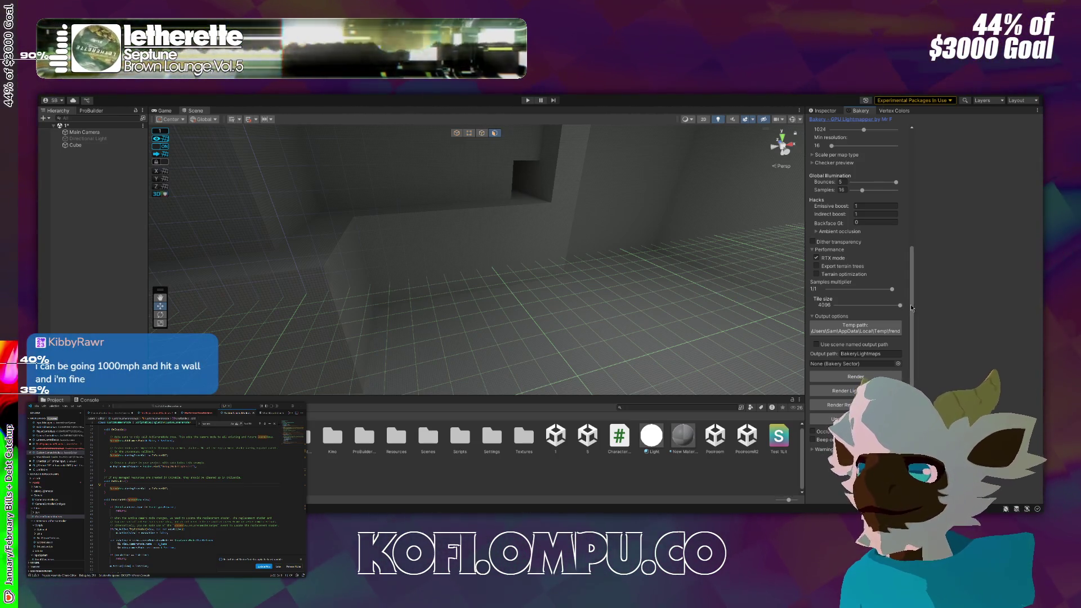
{"action": "left_click_drag", "start_coordinate": [899, 308], "coordinate": [885, 306]}
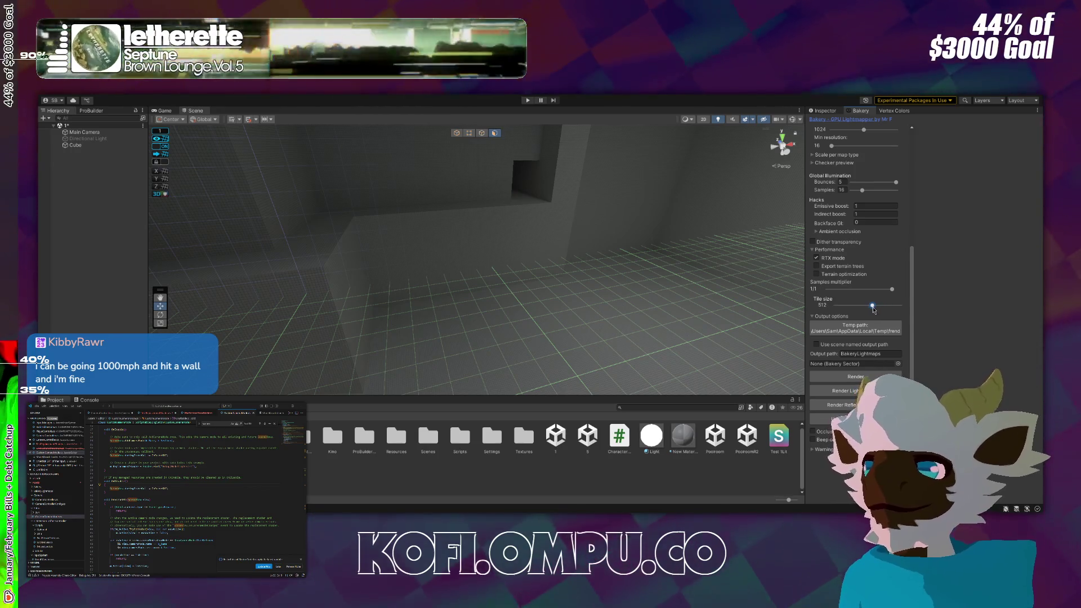
{"action": "scroll", "coordinate": [907, 296], "scroll_direction": "up", "scroll_amount": 4}
{"action": "scroll", "coordinate": [907, 297], "scroll_direction": "up", "scroll_amount": 1}
{"action": "key", "text": "ctrl+z"}
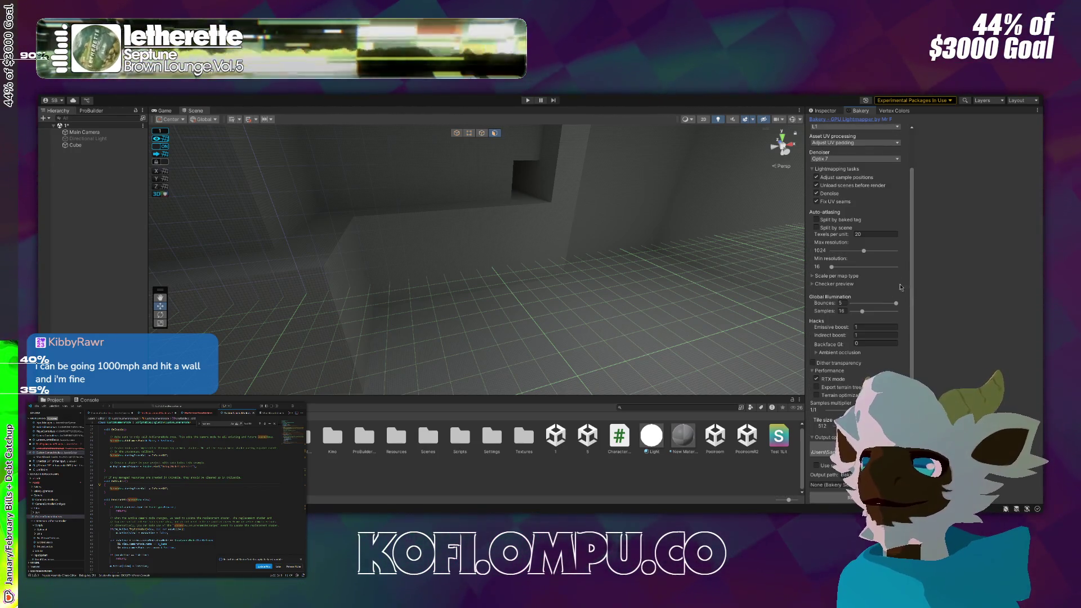
{"action": "scroll", "coordinate": [907, 296], "scroll_direction": "down", "scroll_amount": 3}
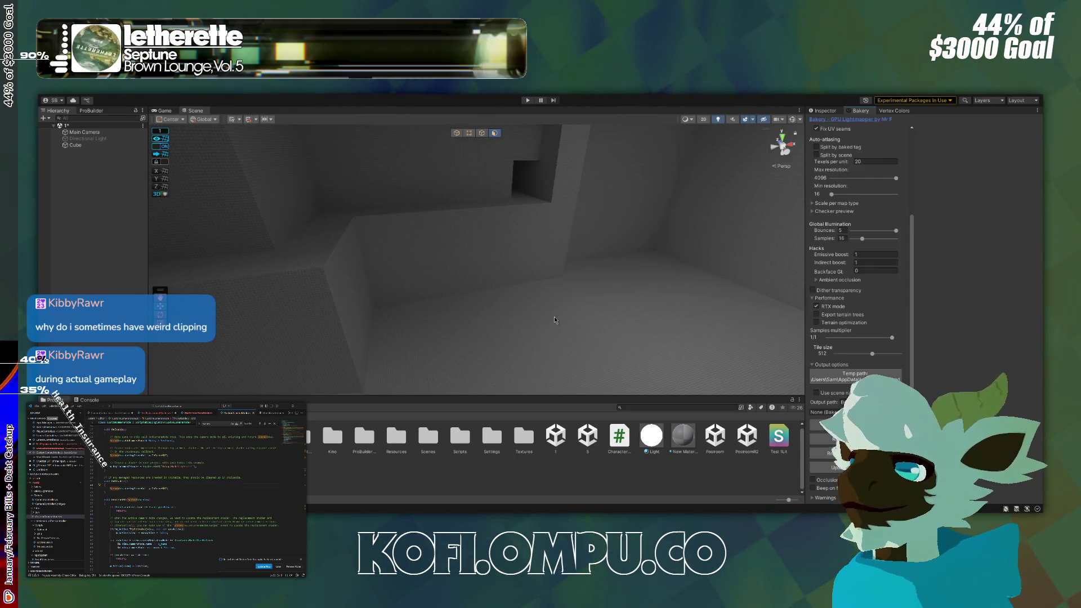
Fly the camera past the wall recess and lit corridor into the room, then show Tile 1's material.
{"action": "mouse_move", "coordinate": [556, 314]}
{"action": "left_mouse_down"}
{"action": "mouse_move", "coordinate": [514, 253]}
{"action": "mouse_move", "coordinate": [515, 280]}
{"action": "mouse_move", "coordinate": [541, 259]}
{"action": "left_mouse_up"}
{"action": "mouse_move", "coordinate": [1003, 234]}
{"action": "left_mouse_down"}
{"action": "mouse_move", "coordinate": [292, 349]}
{"action": "mouse_move", "coordinate": [307, 273]}
{"action": "mouse_move", "coordinate": [280, 244]}
{"action": "mouse_move", "coordinate": [272, 256]}
{"action": "mouse_move", "coordinate": [319, 263]}
{"action": "mouse_move", "coordinate": [277, 243]}
{"action": "mouse_move", "coordinate": [274, 260]}
{"action": "left_mouse_up"}
{"action": "mouse_move", "coordinate": [671, 246]}
{"action": "left_mouse_down"}
{"action": "mouse_move", "coordinate": [683, 236]}
{"action": "mouse_move", "coordinate": [756, 256]}
{"action": "mouse_move", "coordinate": [600, 237]}
{"action": "mouse_move", "coordinate": [524, 251]}
{"action": "left_mouse_up"}
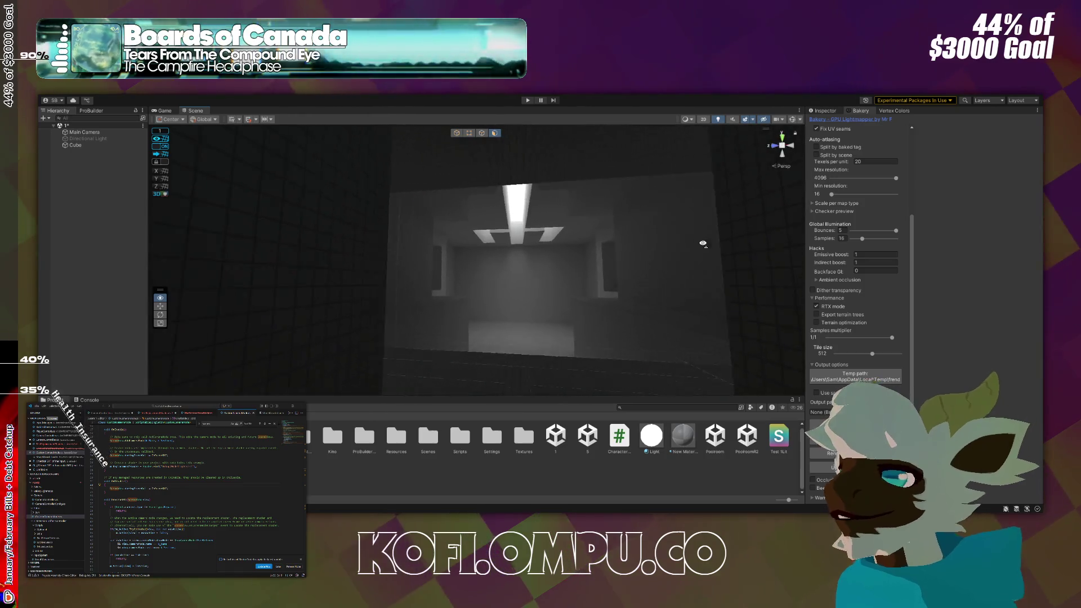
{"action": "left_click_drag", "start_coordinate": [615, 246], "coordinate": [961, 242]}
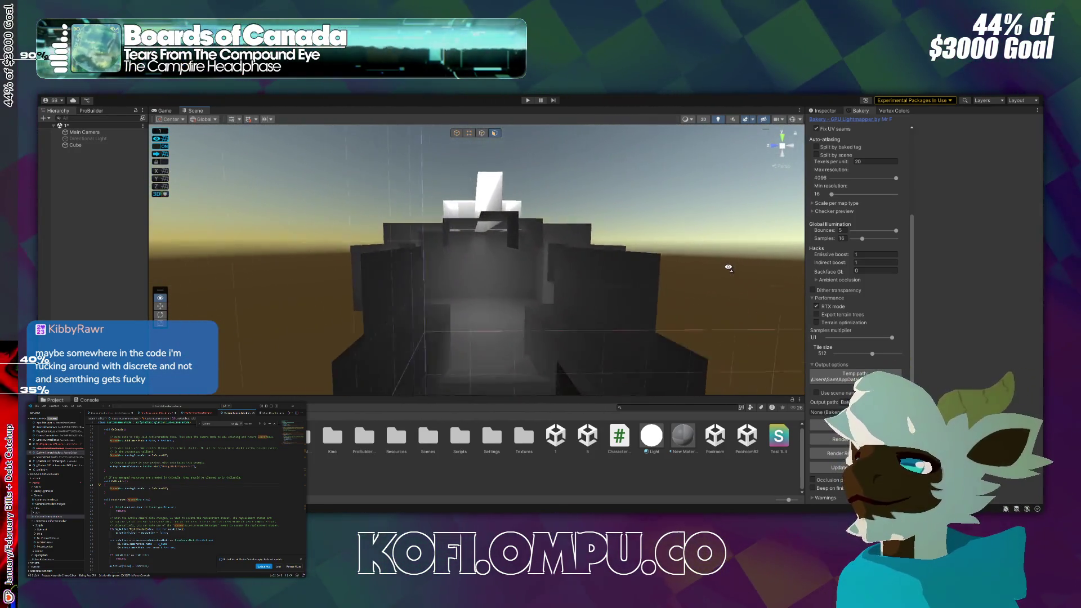
{"action": "mouse_move", "coordinate": [728, 267]}
{"action": "left_mouse_down"}
{"action": "mouse_move", "coordinate": [647, 242]}
{"action": "mouse_move", "coordinate": [532, 289]}
{"action": "mouse_move", "coordinate": [374, 283]}
{"action": "mouse_move", "coordinate": [596, 248]}
{"action": "mouse_move", "coordinate": [618, 271]}
{"action": "mouse_move", "coordinate": [99, 271]}
{"action": "mouse_move", "coordinate": [777, 264]}
{"action": "mouse_move", "coordinate": [708, 254]}
{"action": "mouse_move", "coordinate": [647, 278]}
{"action": "mouse_move", "coordinate": [309, 259]}
{"action": "mouse_move", "coordinate": [295, 212]}
{"action": "mouse_move", "coordinate": [264, 241]}
{"action": "mouse_move", "coordinate": [646, 254]}
{"action": "mouse_move", "coordinate": [632, 256]}
{"action": "left_mouse_up"}
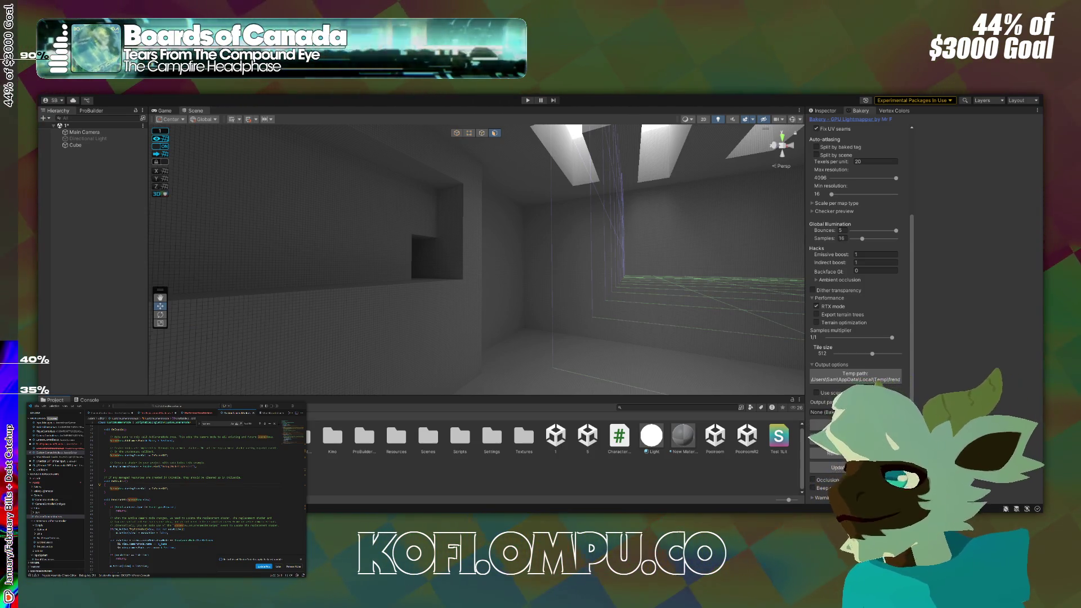
{"action": "left_click", "coordinate": [826, 113]}
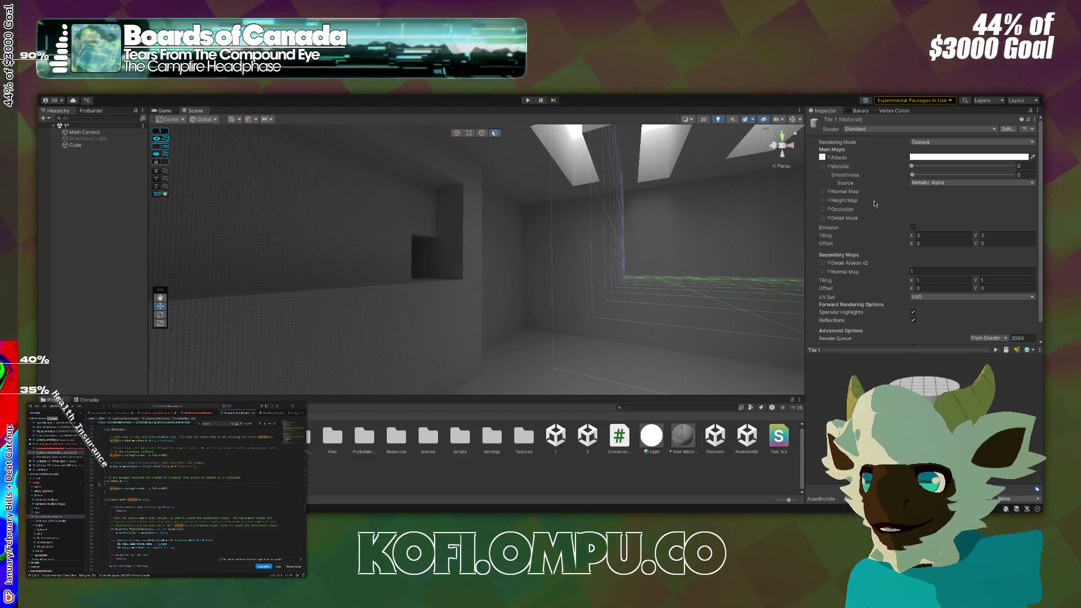
Give Tile 1 the Bakery/Standard shader with RNM lightmaps, SH lightmaps and Force Bicubic Filter enabled.
{"action": "key", "text": "ctrl+z"}
{"action": "scroll", "coordinate": [899, 230], "scroll_direction": "down", "scroll_amount": 3}
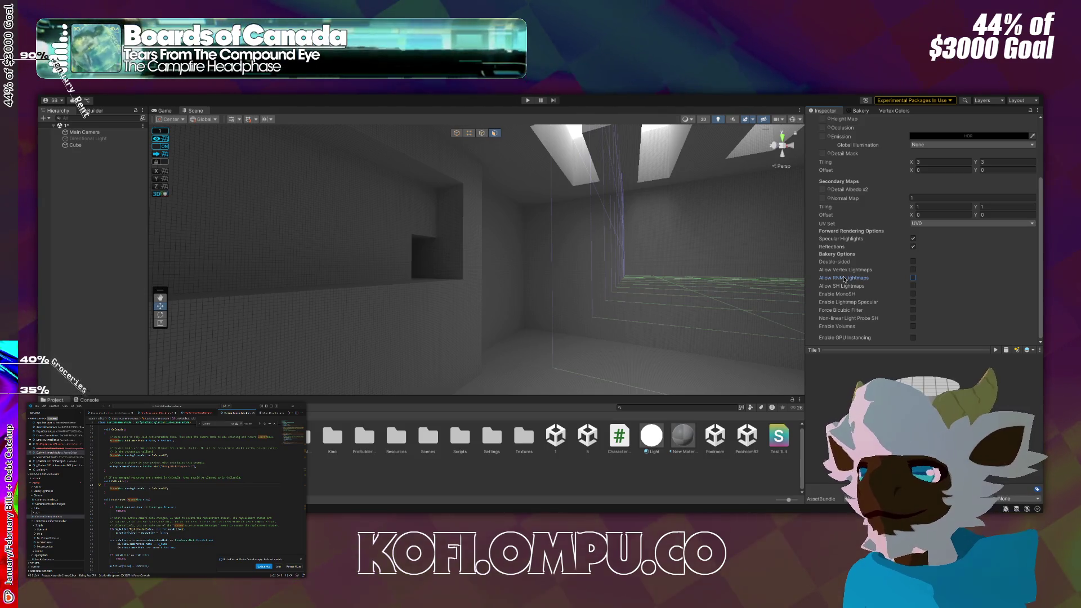
{"action": "left_click", "coordinate": [844, 278]}
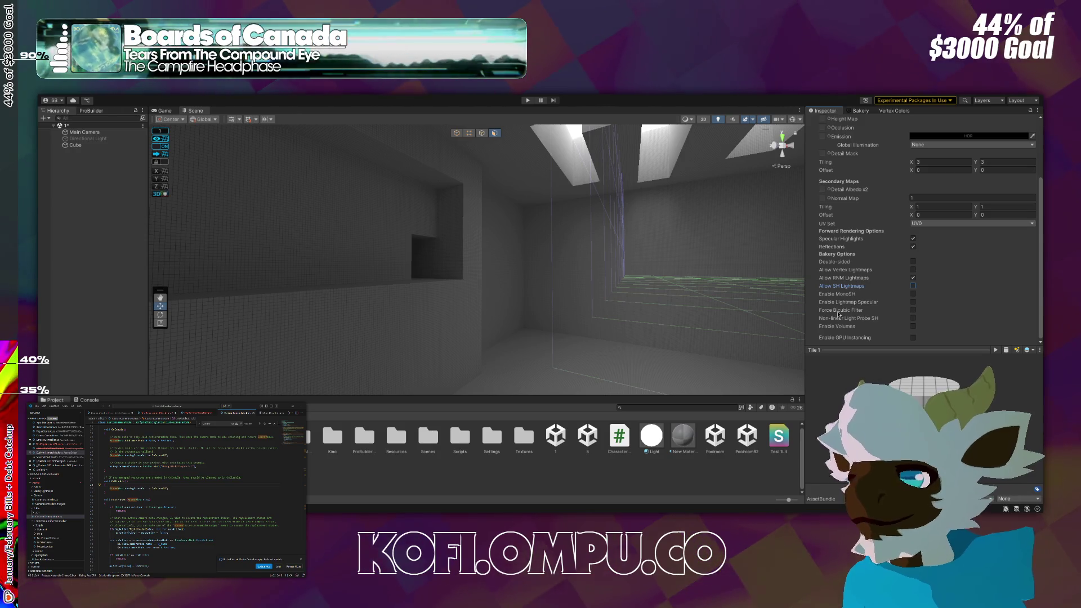
{"action": "left_click", "coordinate": [847, 287]}
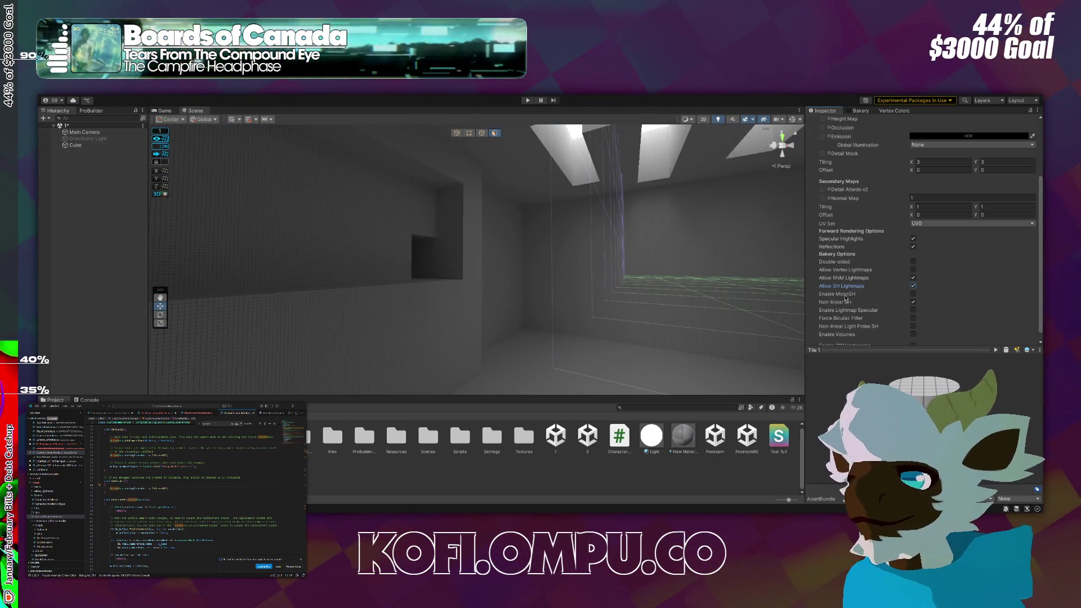
{"action": "scroll", "coordinate": [861, 304], "scroll_direction": "down", "scroll_amount": 1}
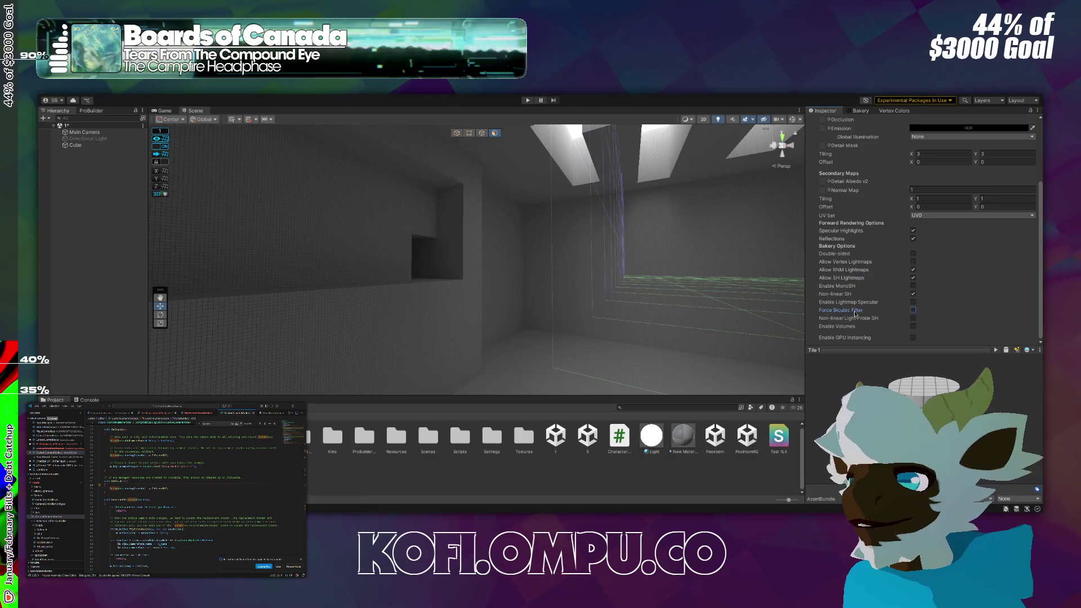
{"action": "left_click", "coordinate": [855, 311]}
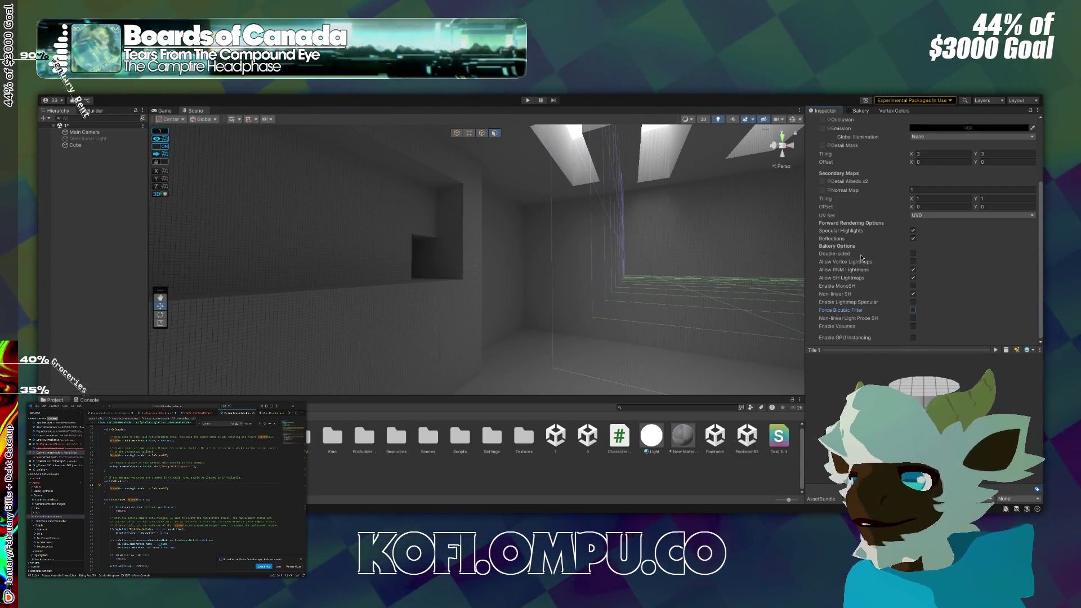
{"action": "scroll", "coordinate": [867, 239], "scroll_direction": "up", "scroll_amount": 3}
{"action": "scroll", "coordinate": [867, 240], "scroll_direction": "up", "scroll_amount": 1}
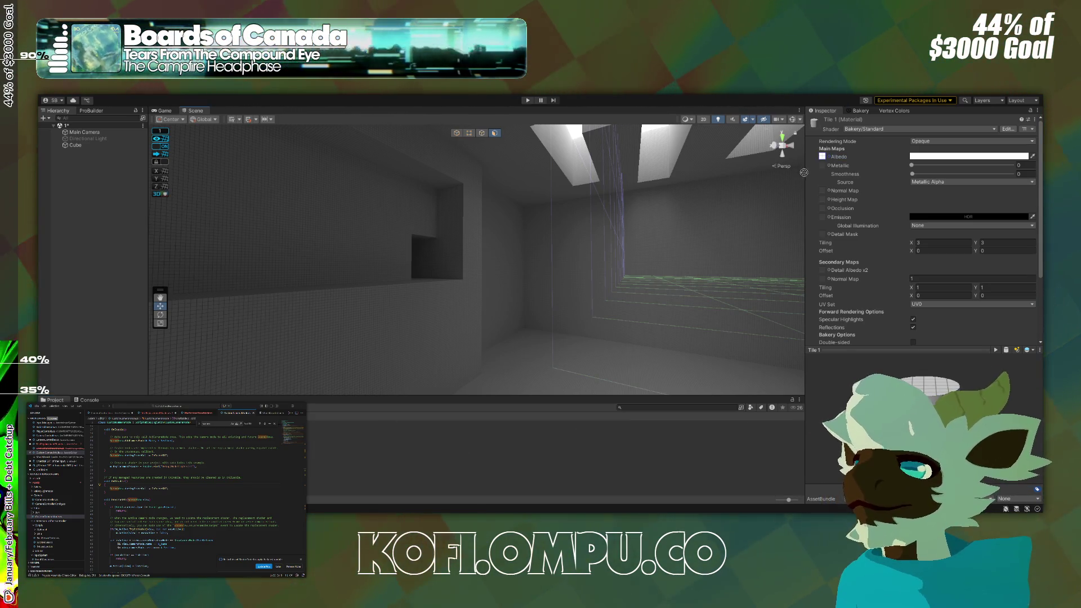
{"action": "left_click_drag", "start_coordinate": [827, 167], "coordinate": [822, 165]}
Assign a metallic texture to Tile 1, set Smoothness to 0.478, and uncheck Reflections.
{"action": "mouse_move", "coordinate": [545, 243]}
{"action": "left_mouse_down"}
{"action": "mouse_move", "coordinate": [454, 239]}
{"action": "mouse_move", "coordinate": [574, 241]}
{"action": "left_mouse_up"}
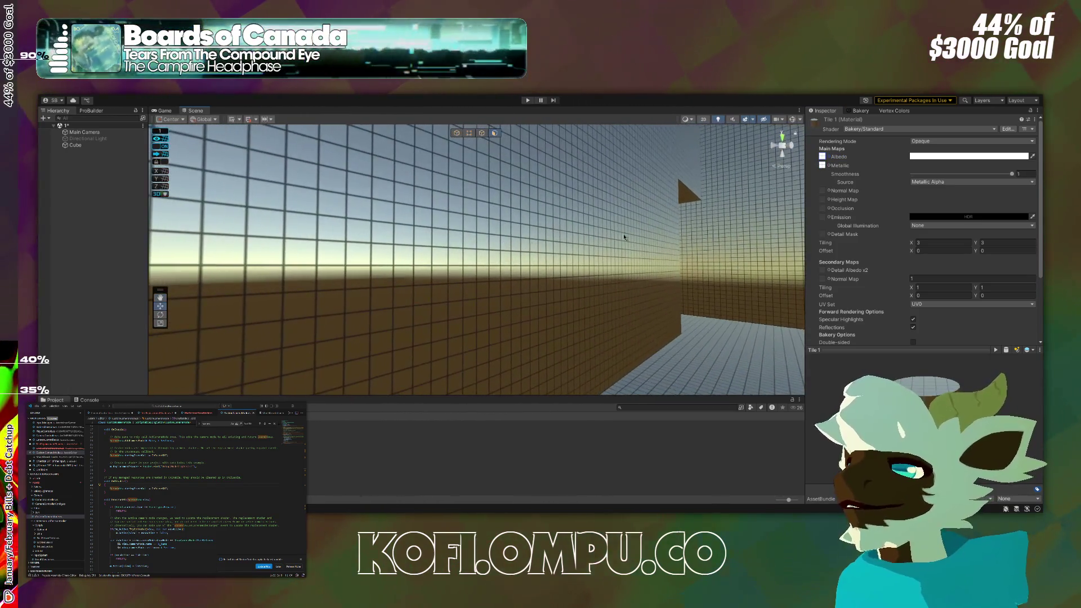
{"action": "left_click_drag", "start_coordinate": [933, 176], "coordinate": [960, 177]}
{"action": "mouse_move", "coordinate": [477, 259]}
{"action": "left_mouse_down"}
{"action": "mouse_move", "coordinate": [467, 237]}
{"action": "mouse_move", "coordinate": [530, 256]}
{"action": "mouse_move", "coordinate": [751, 270]}
{"action": "left_mouse_up"}
{"action": "scroll", "coordinate": [866, 231], "scroll_direction": "down", "scroll_amount": 1}
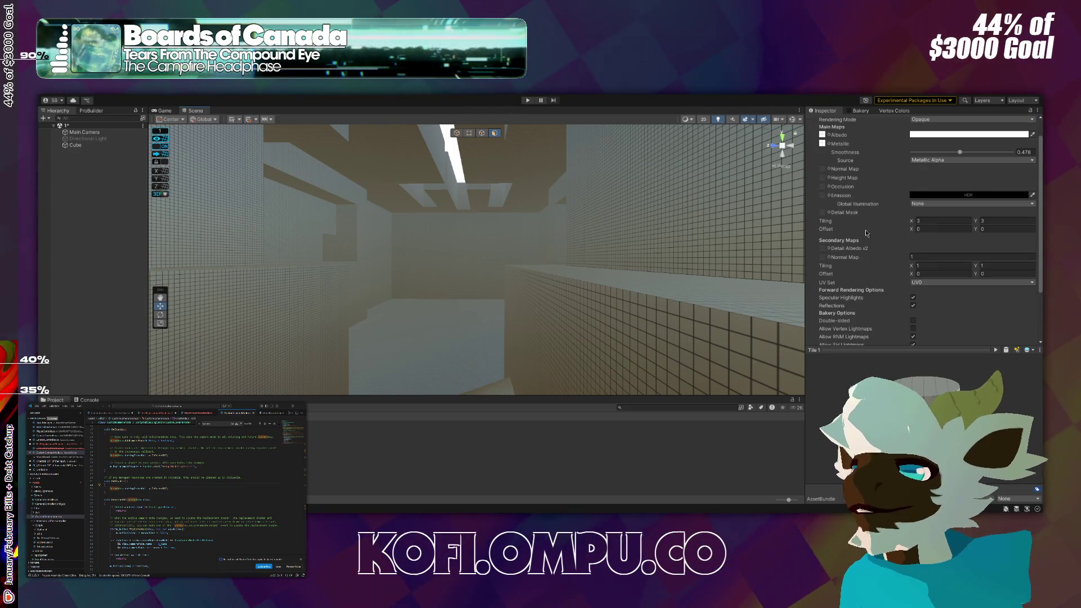
{"action": "left_click", "coordinate": [840, 305]}
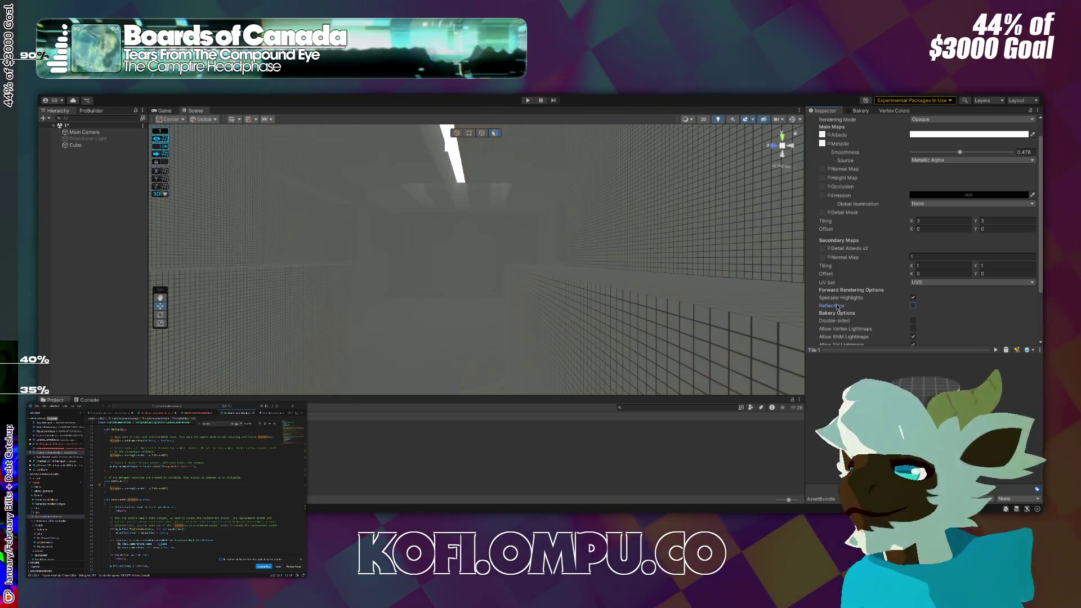
{"action": "mouse_move", "coordinate": [719, 271]}
{"action": "left_mouse_down"}
{"action": "mouse_move", "coordinate": [534, 256]}
{"action": "mouse_move", "coordinate": [741, 248]}
{"action": "mouse_move", "coordinate": [702, 249]}
{"action": "mouse_move", "coordinate": [704, 281]}
{"action": "left_mouse_up"}
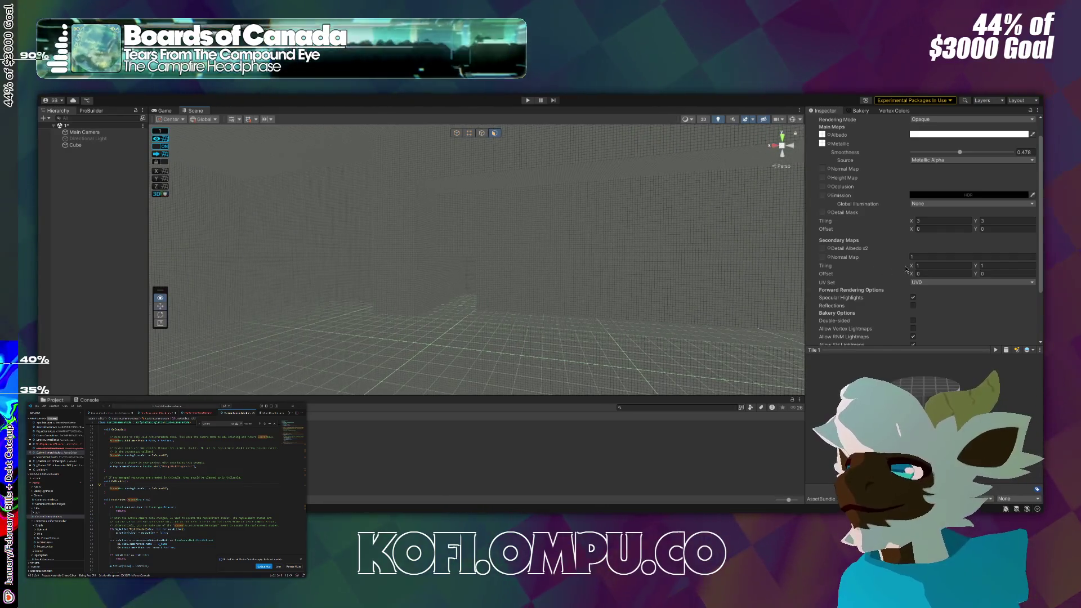
{"action": "scroll", "coordinate": [924, 230], "scroll_direction": "down", "scroll_amount": 3}
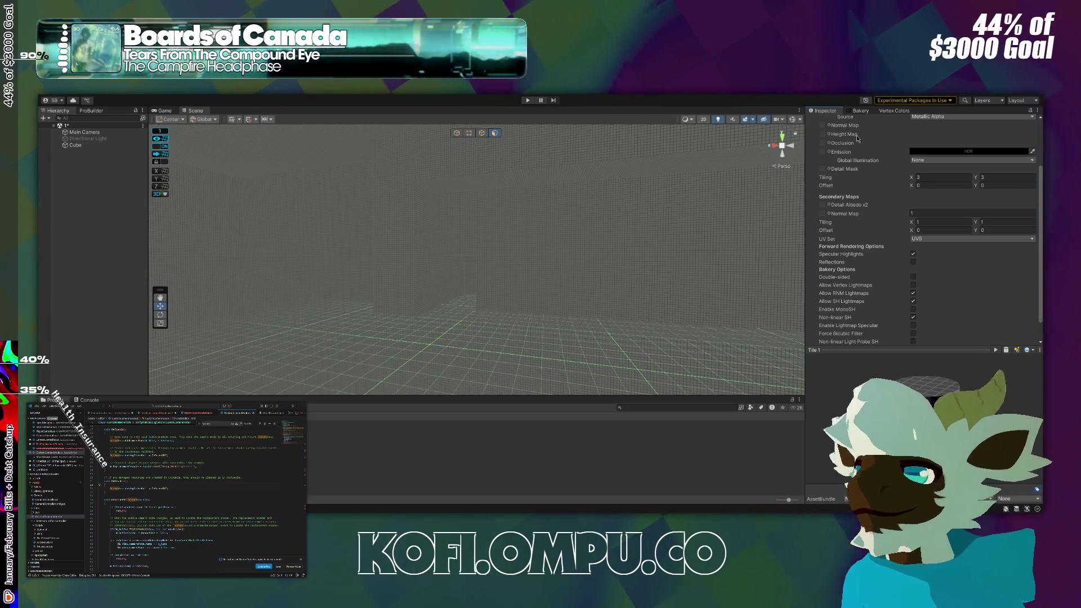
Change Bakery's Directional mode from None to RNM.
{"action": "left_click", "coordinate": [861, 110]}
{"action": "scroll", "coordinate": [846, 281], "scroll_direction": "down", "scroll_amount": 10}
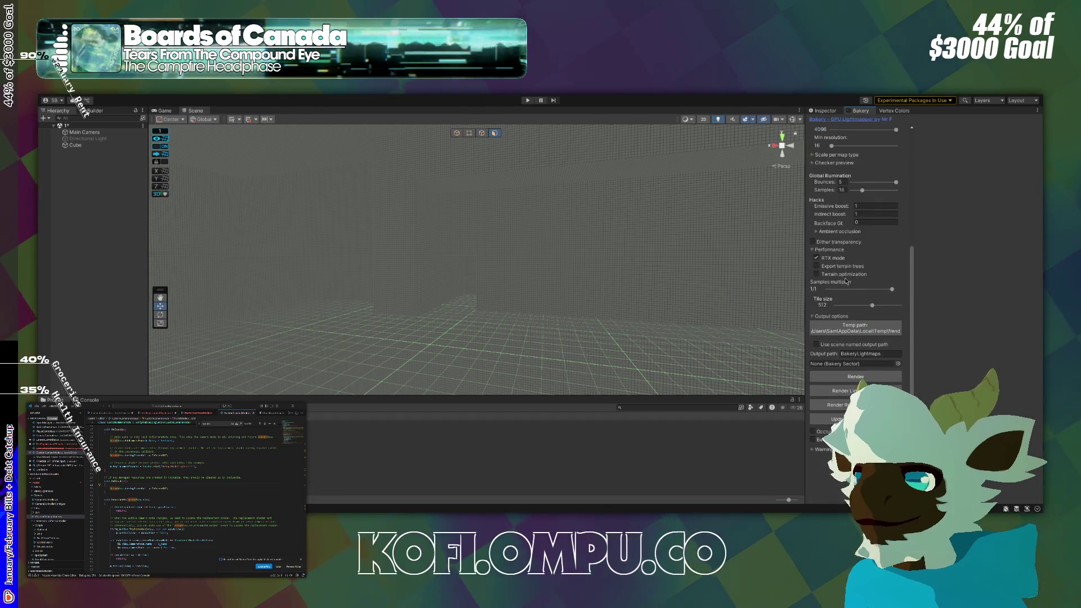
{"action": "scroll", "coordinate": [853, 313], "scroll_direction": "up", "scroll_amount": 4}
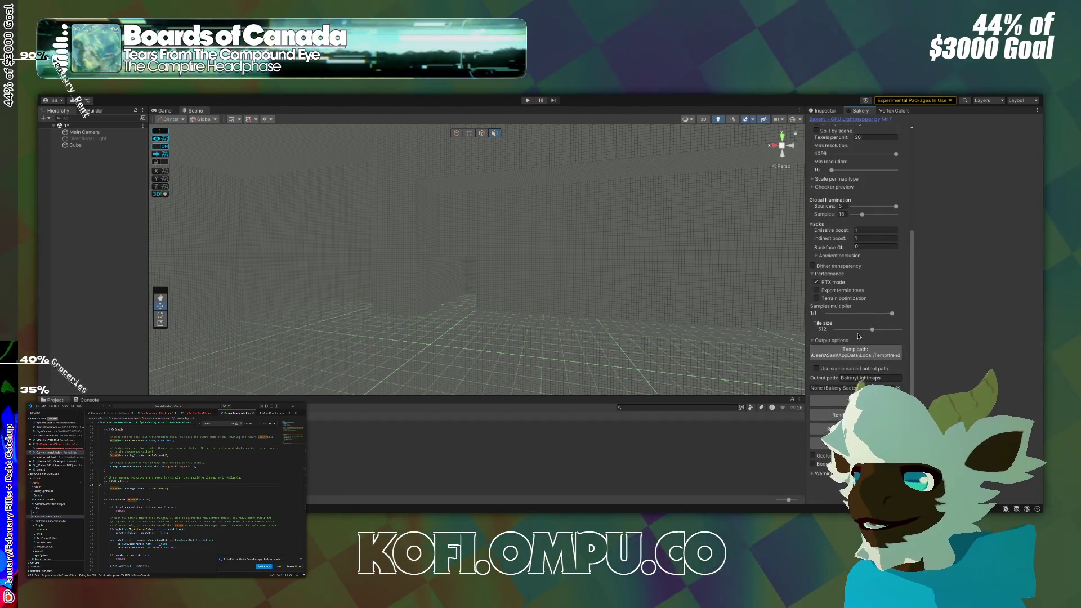
{"action": "scroll", "coordinate": [851, 300], "scroll_direction": "down", "scroll_amount": 4}
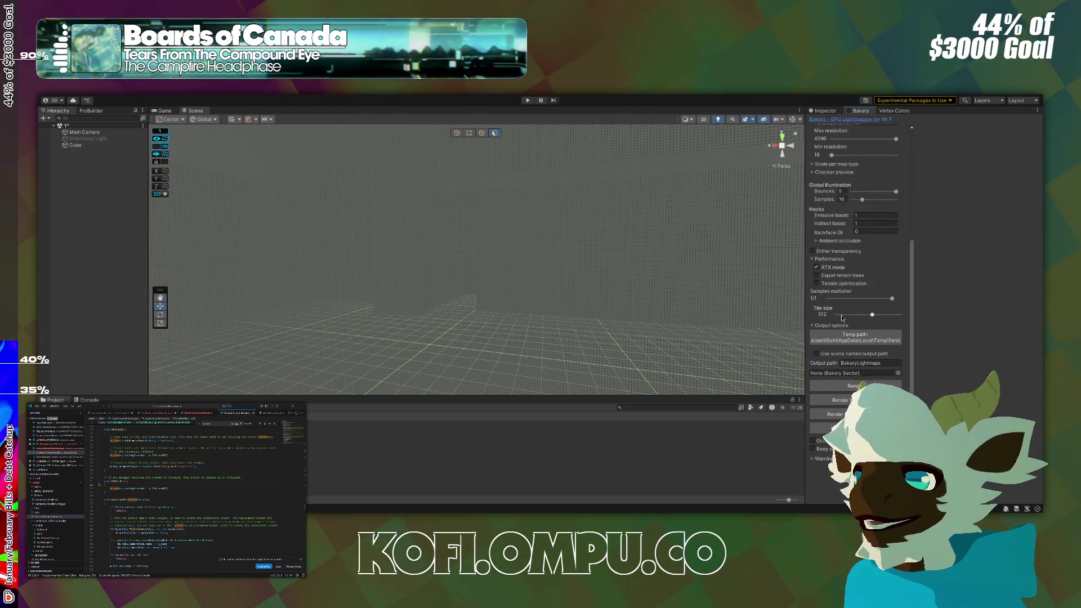
{"action": "scroll", "coordinate": [842, 318], "scroll_direction": "up", "scroll_amount": 8}
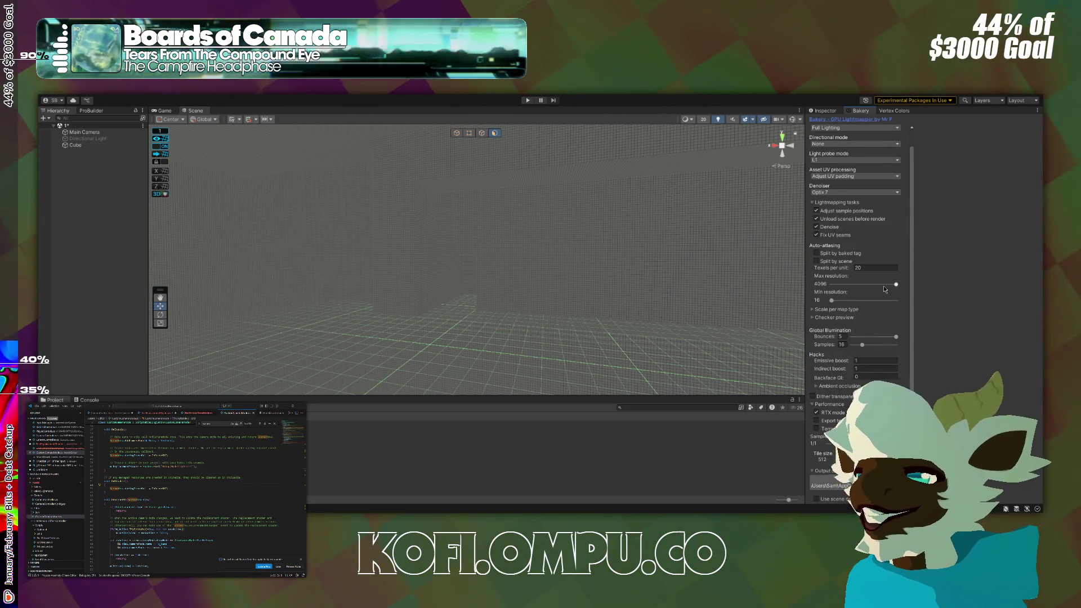
{"action": "scroll", "coordinate": [884, 285], "scroll_direction": "up", "scroll_amount": 2}
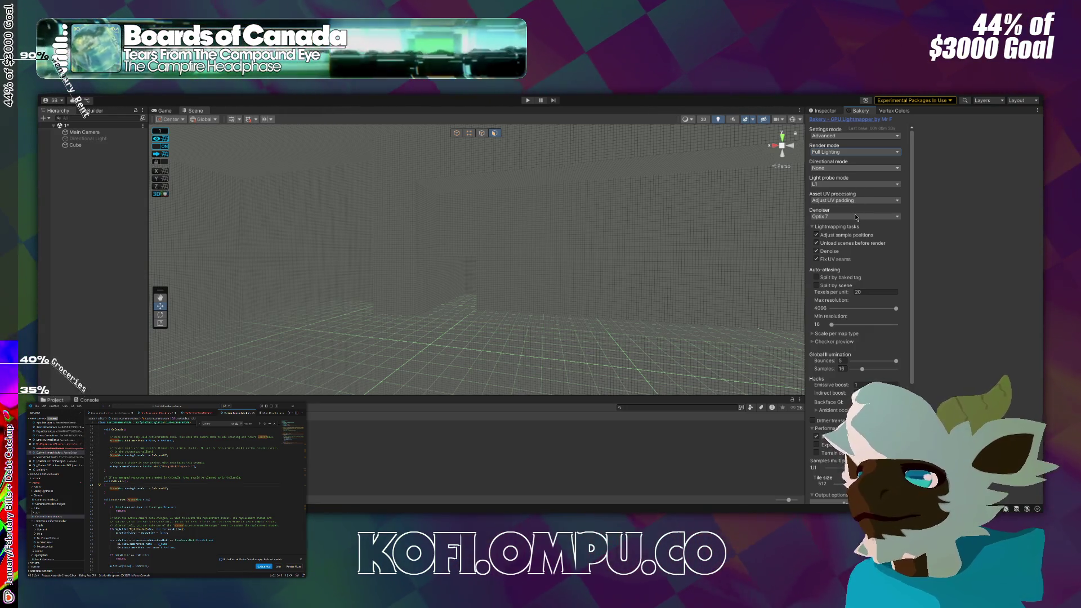
{"action": "left_click", "coordinate": [858, 205]}
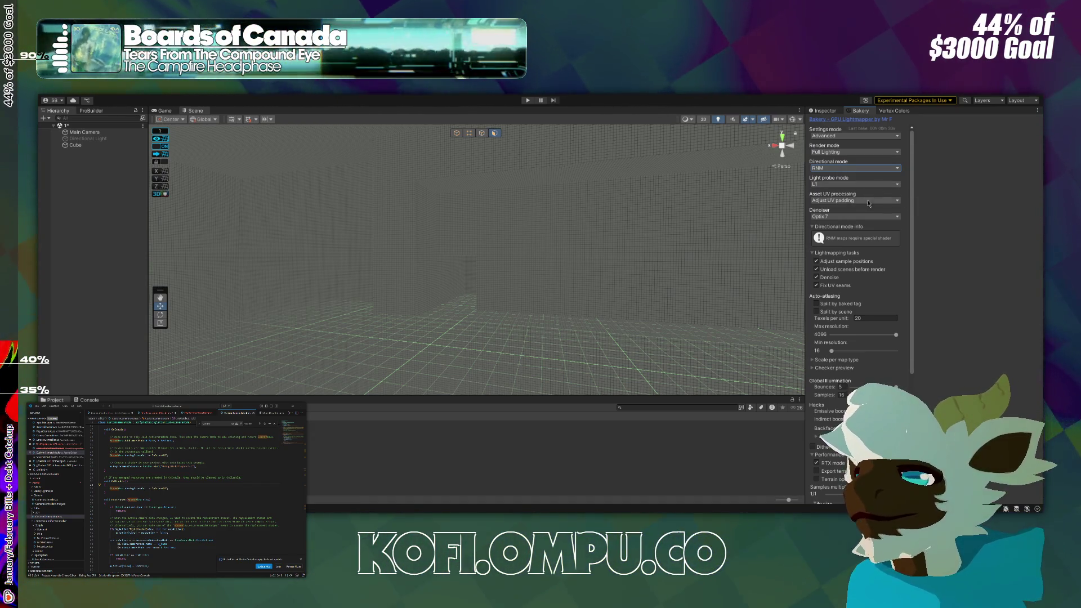
{"action": "scroll", "coordinate": [867, 201], "scroll_direction": "down", "scroll_amount": 10}
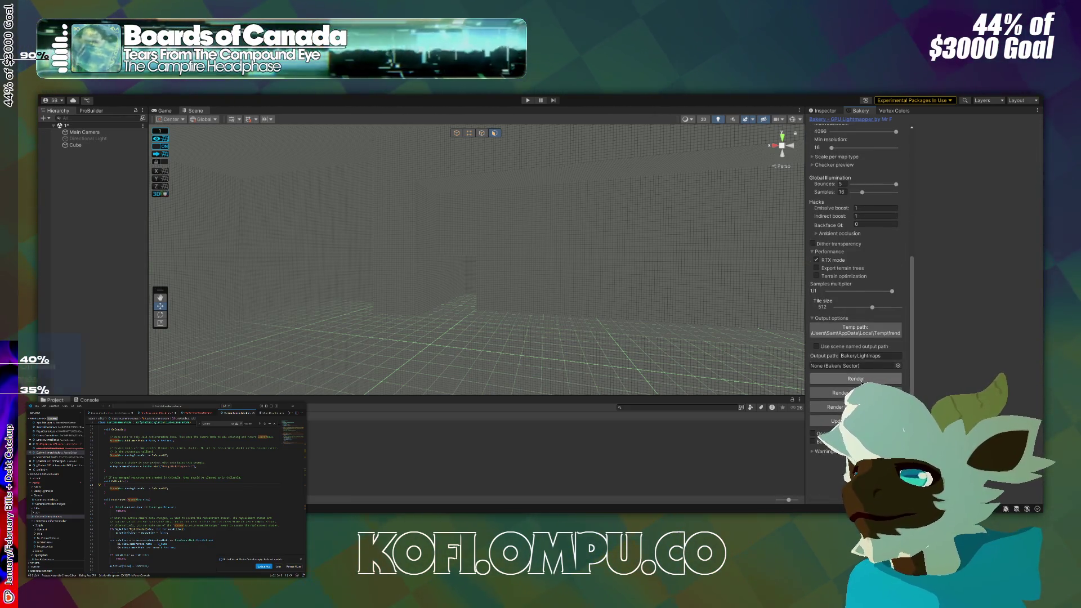
{"action": "scroll", "coordinate": [862, 372], "scroll_direction": "up", "scroll_amount": 3}
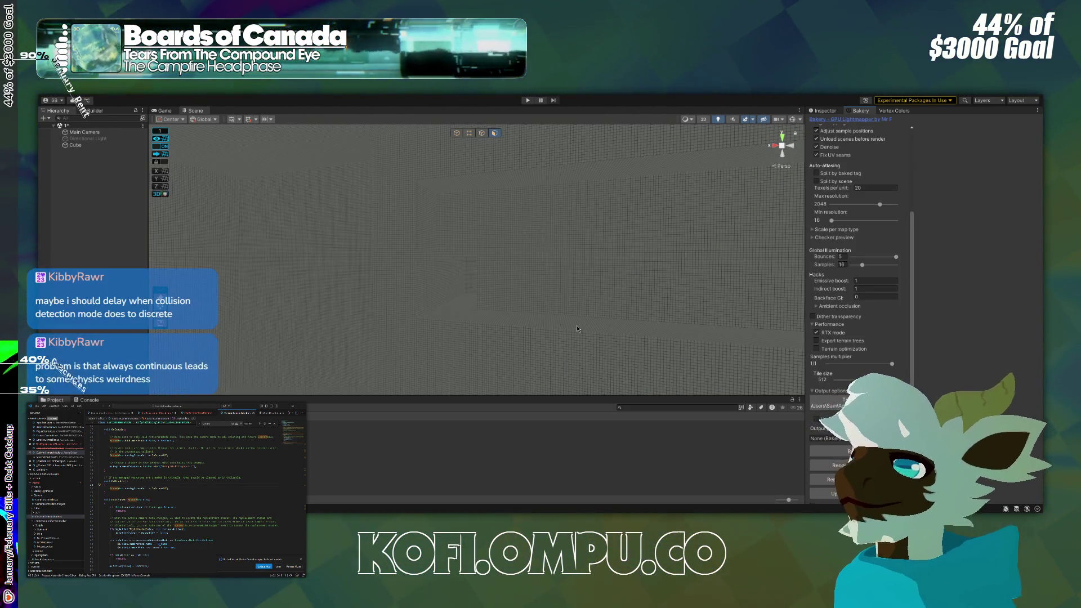
Delete Tile 1's metallic texture, leaving Metallic and Smoothness at 0 after testing other smoothness values.
{"action": "mouse_move", "coordinate": [314, 346]}
{"action": "left_mouse_down"}
{"action": "mouse_move", "coordinate": [130, 290]}
{"action": "mouse_move", "coordinate": [545, 258]}
{"action": "mouse_move", "coordinate": [529, 276]}
{"action": "mouse_move", "coordinate": [597, 265]}
{"action": "left_mouse_up"}
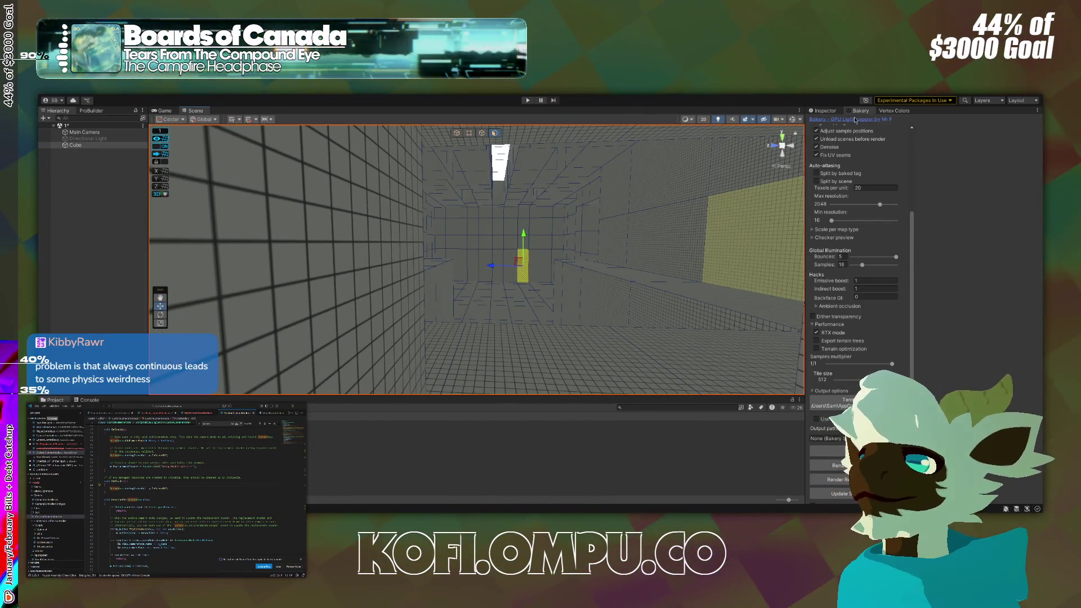
{"action": "left_click", "coordinate": [826, 111]}
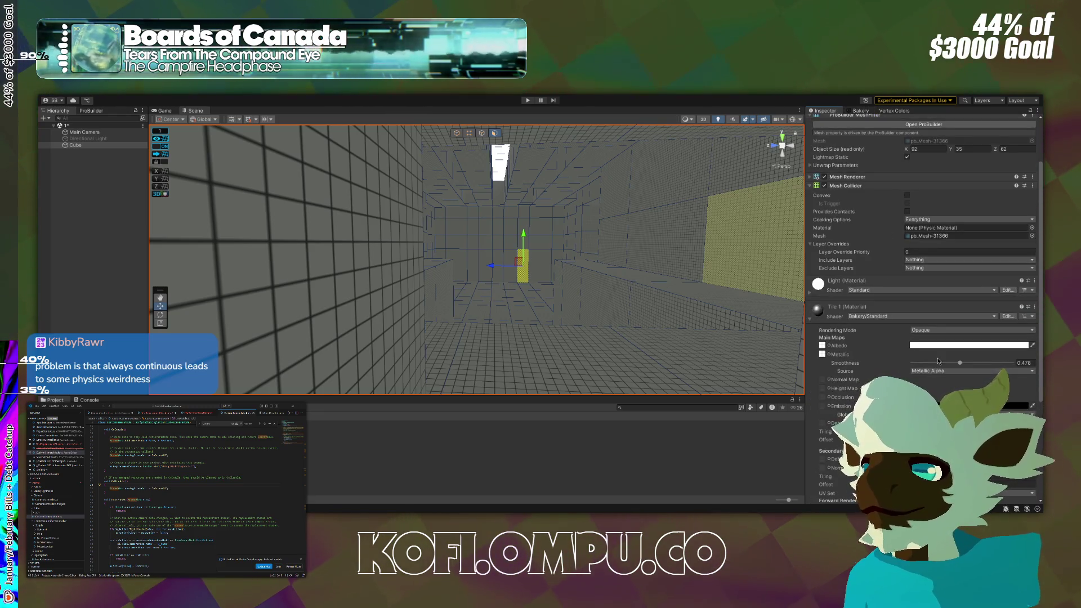
{"action": "left_click_drag", "start_coordinate": [939, 365], "coordinate": [823, 332]}
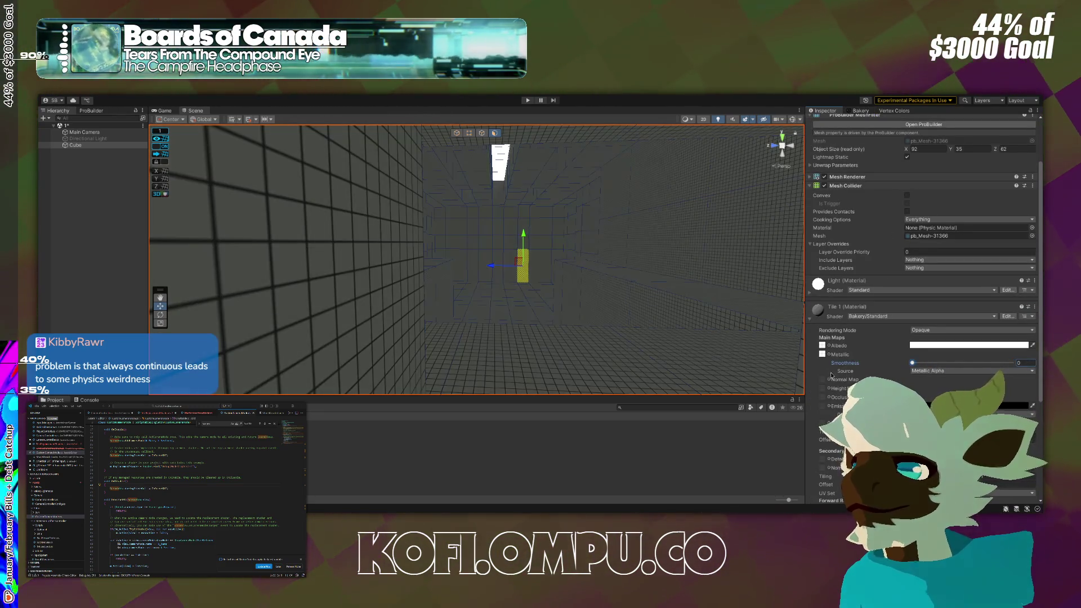
{"action": "mouse_move", "coordinate": [676, 277]}
{"action": "left_mouse_down"}
{"action": "mouse_move", "coordinate": [608, 256]}
{"action": "mouse_move", "coordinate": [582, 261]}
{"action": "mouse_move", "coordinate": [781, 303]}
{"action": "left_mouse_up"}
{"action": "key", "text": "ctrl+z"}
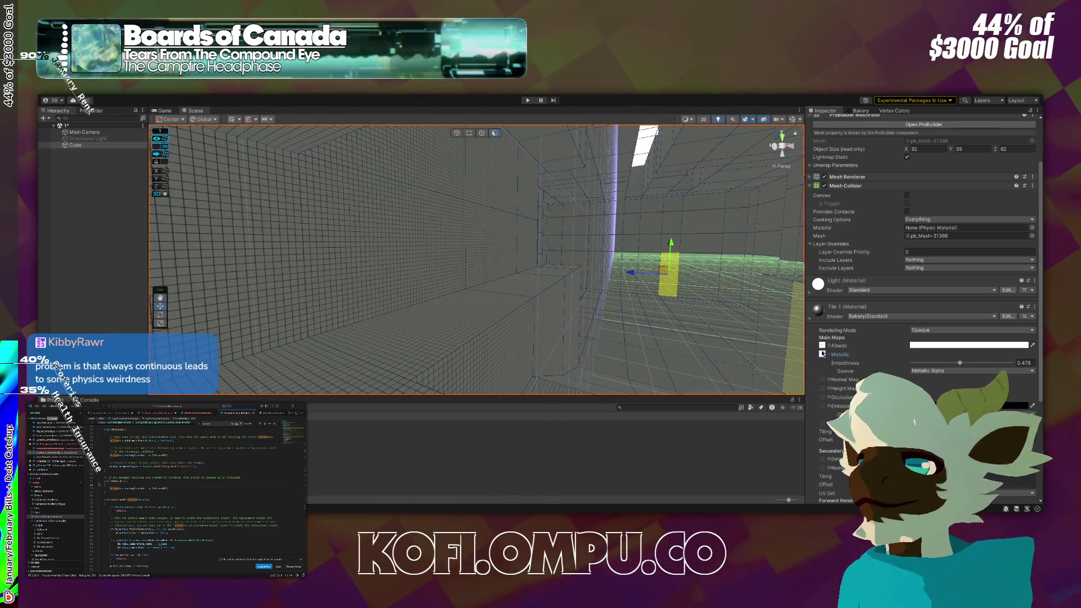
{"action": "left_click", "coordinate": [822, 354]}
{"action": "key", "text": "Delete"}
{"action": "mouse_move", "coordinate": [919, 365]}
{"action": "left_mouse_down"}
{"action": "mouse_move", "coordinate": [952, 366]}
{"action": "mouse_move", "coordinate": [899, 374]}
{"action": "left_mouse_up"}
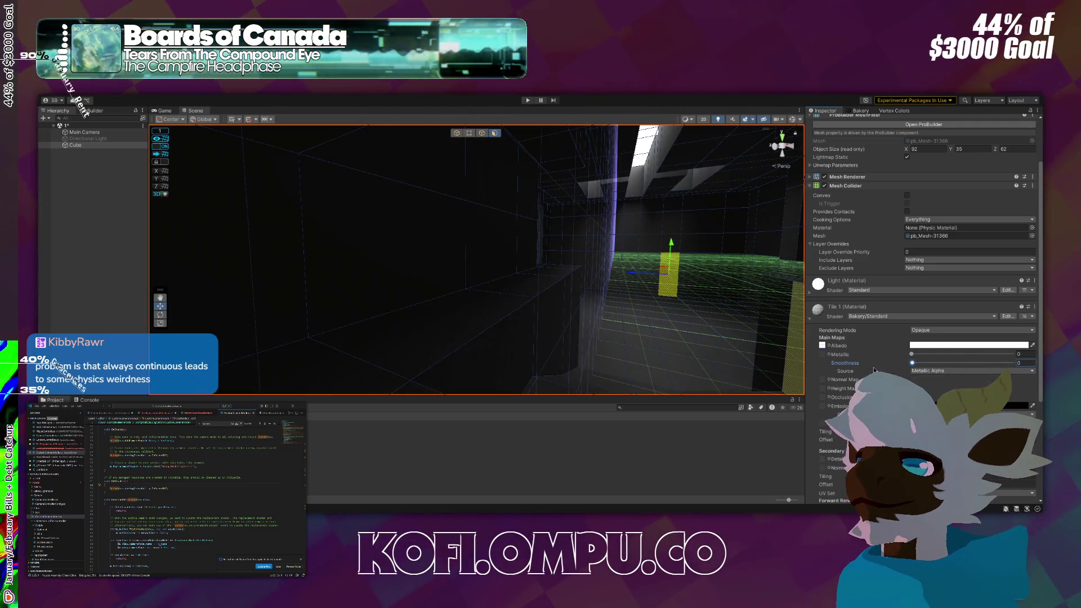
{"action": "mouse_move", "coordinate": [587, 274]}
{"action": "left_mouse_down"}
{"action": "mouse_move", "coordinate": [693, 224]}
{"action": "mouse_move", "coordinate": [674, 257]}
{"action": "mouse_move", "coordinate": [667, 241]}
{"action": "mouse_move", "coordinate": [734, 184]}
{"action": "mouse_move", "coordinate": [960, 254]}
{"action": "mouse_move", "coordinate": [498, 404]}
{"action": "left_mouse_up"}
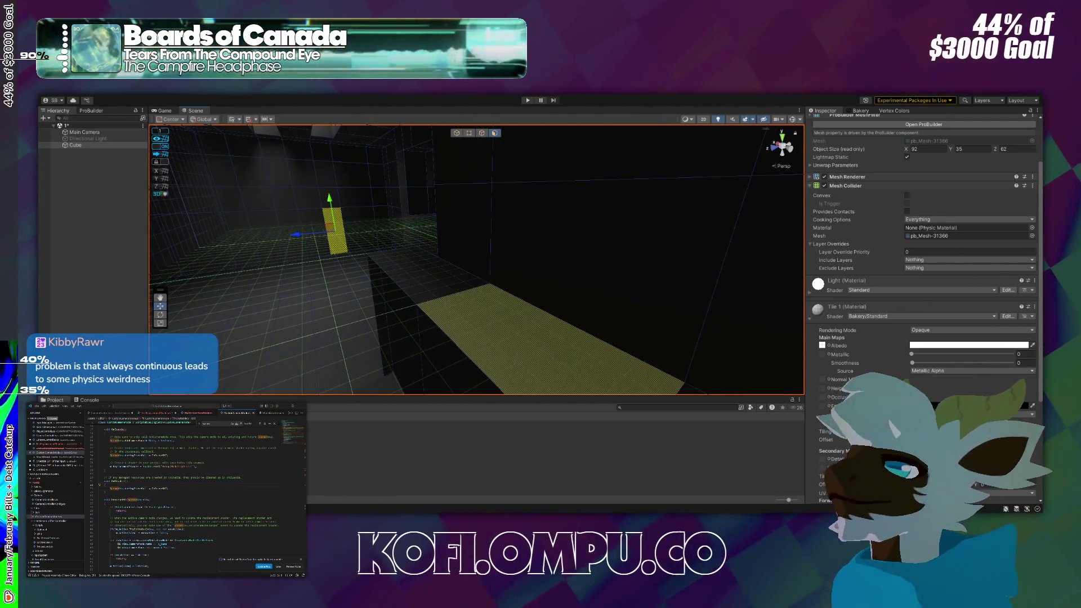
Select the right wall face, then show the Ceramic_tiles-4K asset's details from the Project window.
{"action": "left_click", "coordinate": [620, 270]}
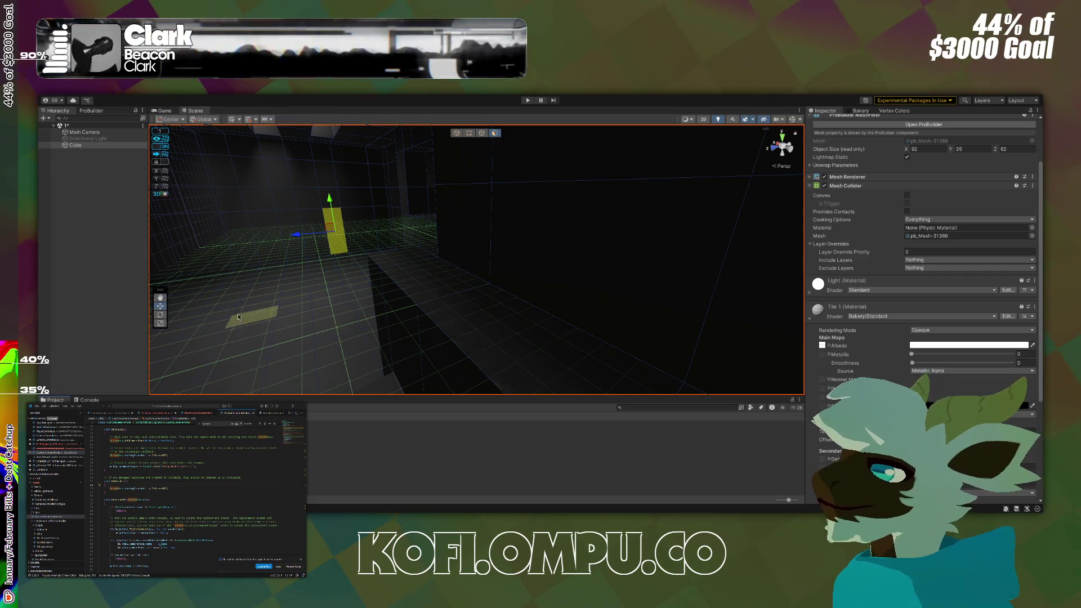
{"action": "left_click", "coordinate": [169, 439]}
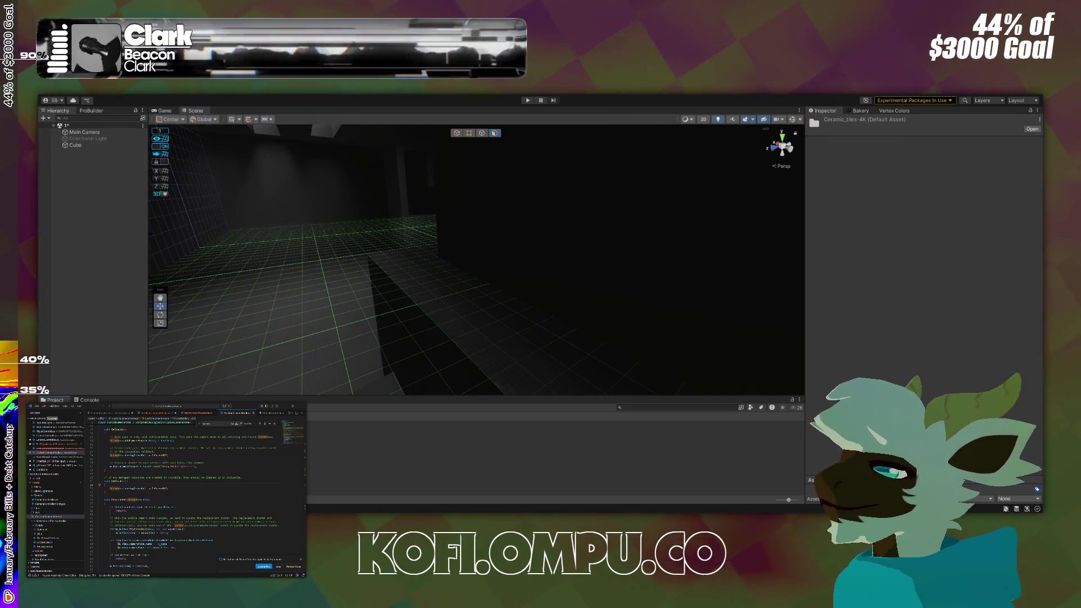